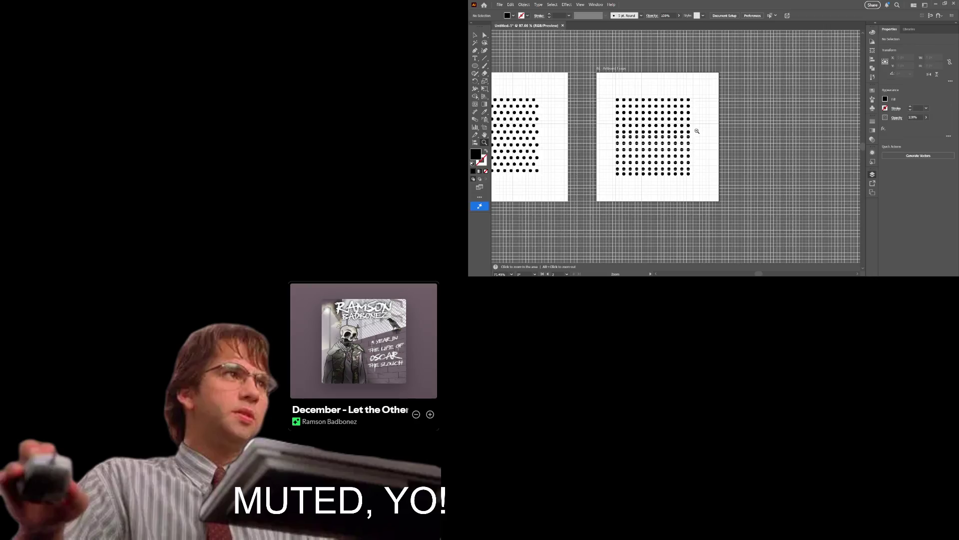
Bring the second dotted artboard into view.
scroll(708, 131, up, 2)
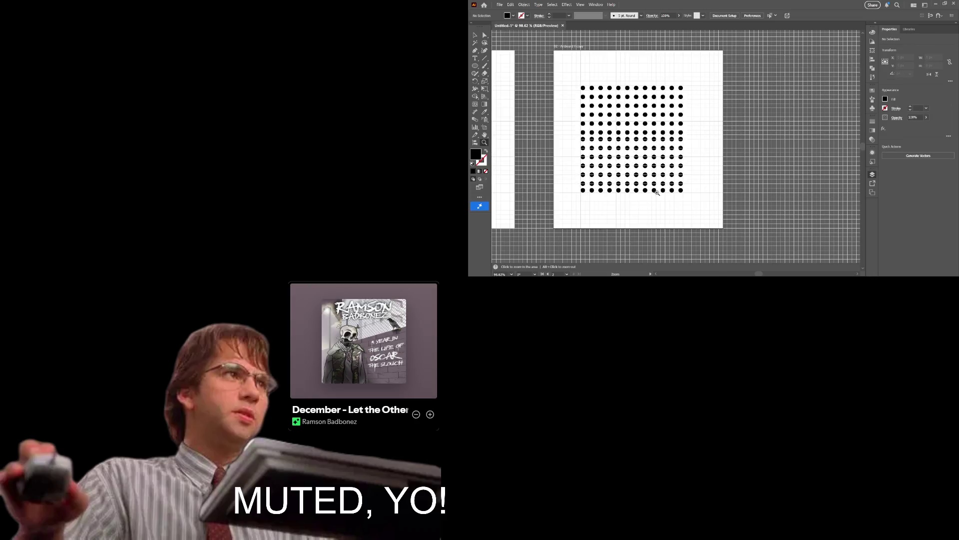
scroll(603, 210, up, 3)
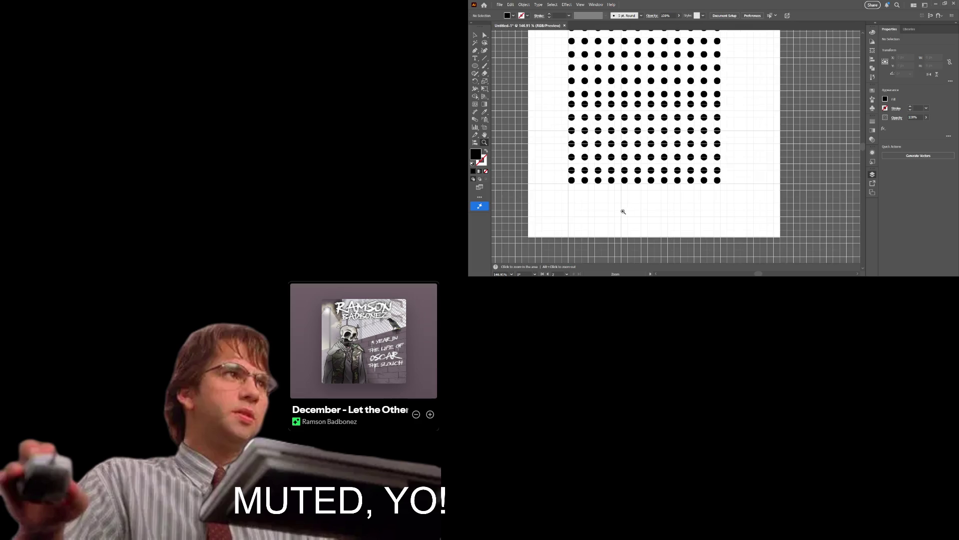
scroll(623, 211, up, 3)
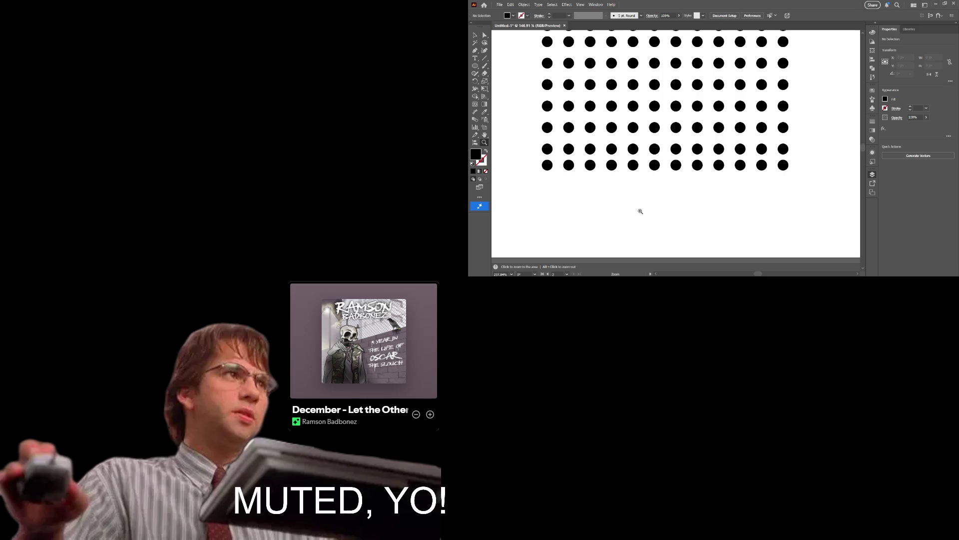
drag(631, 211, 630, 213)
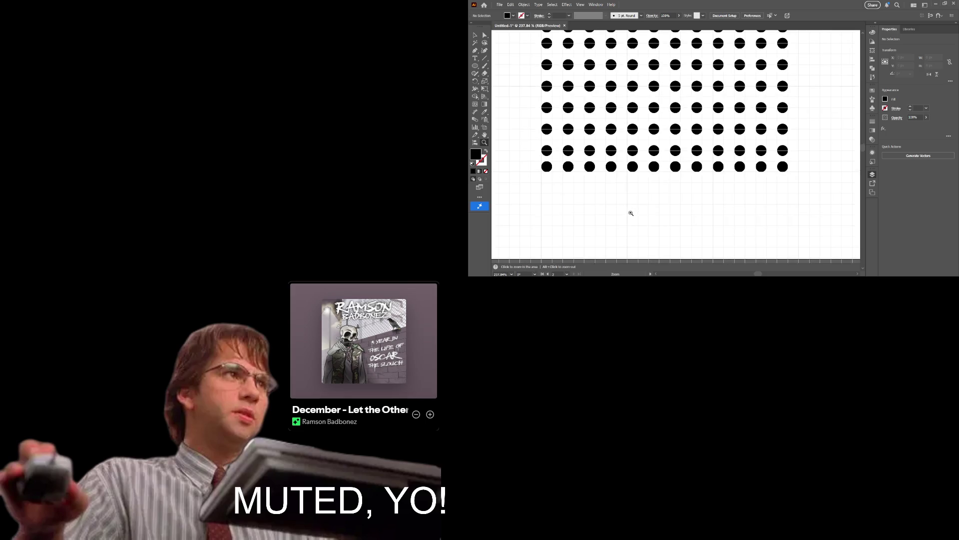
scroll(628, 211, down, 3)
mouse_move(585, 209)
mouse_down()
mouse_move(711, 185)
mouse_move(619, 184)
mouse_move(599, 244)
mouse_move(638, 189)
mouse_up()
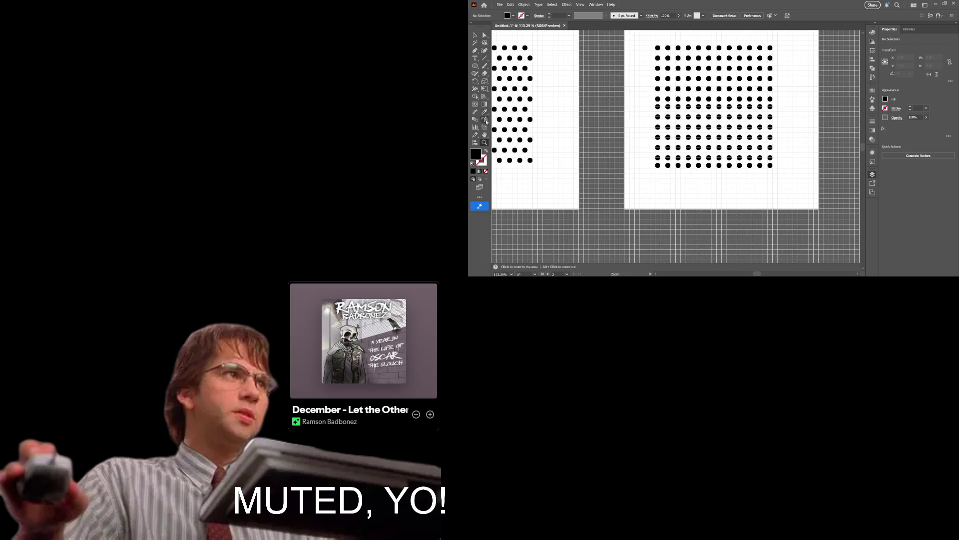
Try moving the dot-grid artboard with the Artboard tool, then cancel the move.
click(484, 127)
click(637, 92)
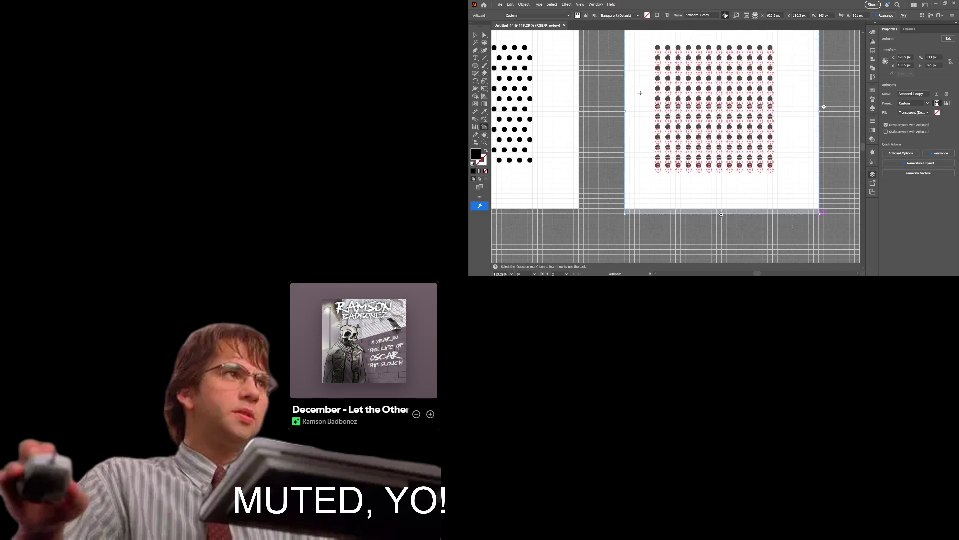
drag(637, 92, 640, 88)
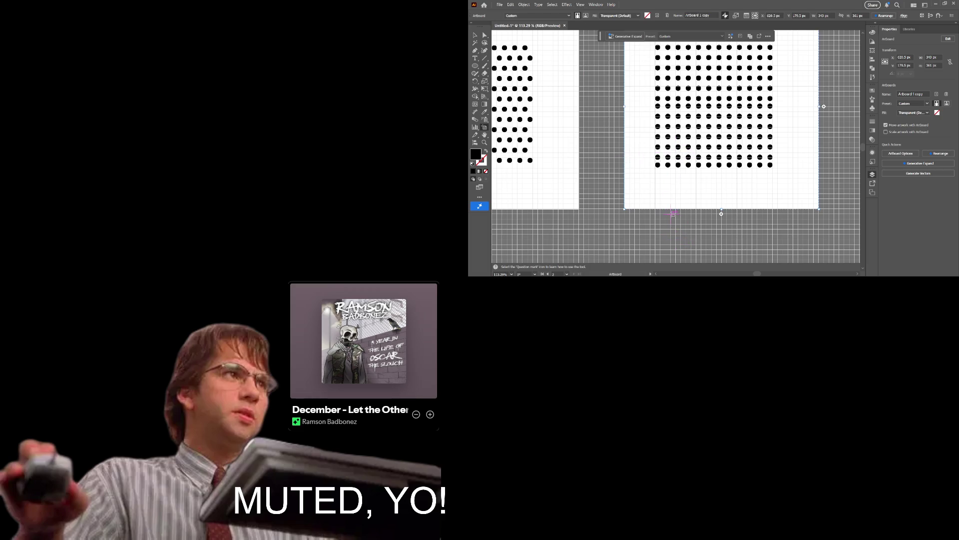
key(space)
drag(662, 176, 609, 202)
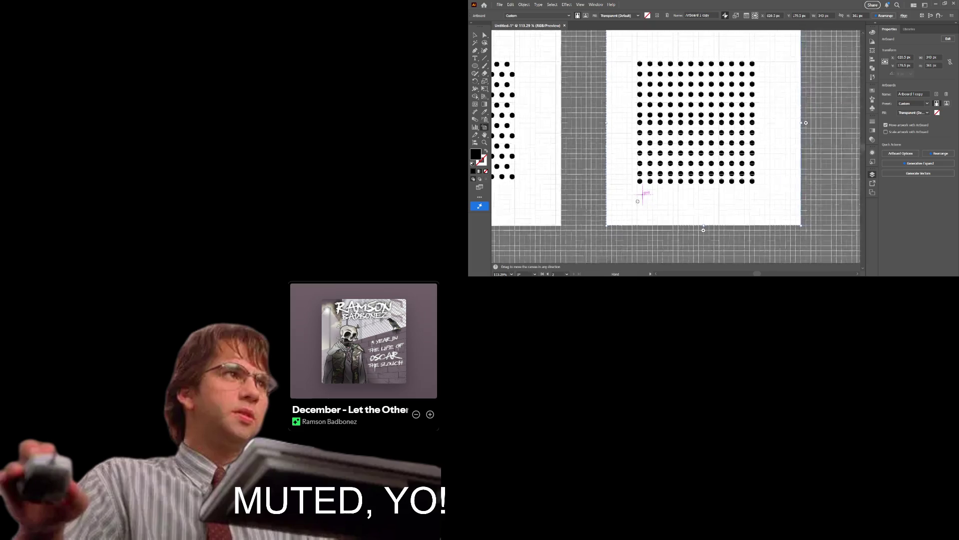
drag(585, 64, 616, 115)
key(Escape)
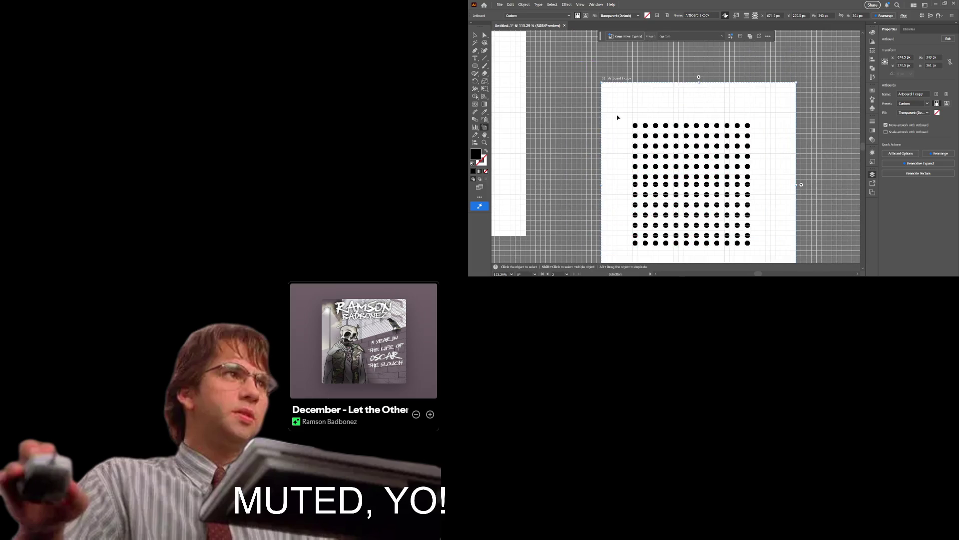
key(Escape)
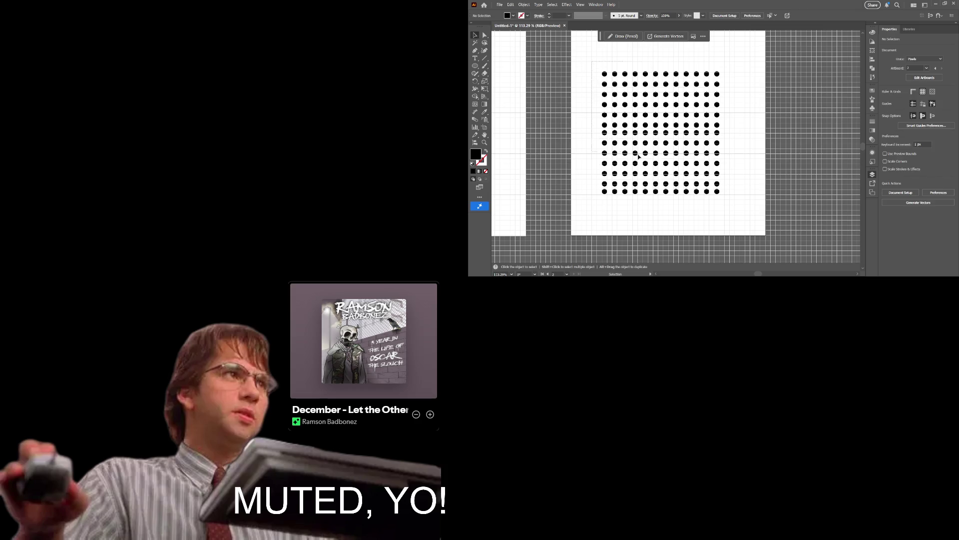
Marquee-select the dot grid and nudge it down-right, then back up.
drag(587, 67, 731, 197)
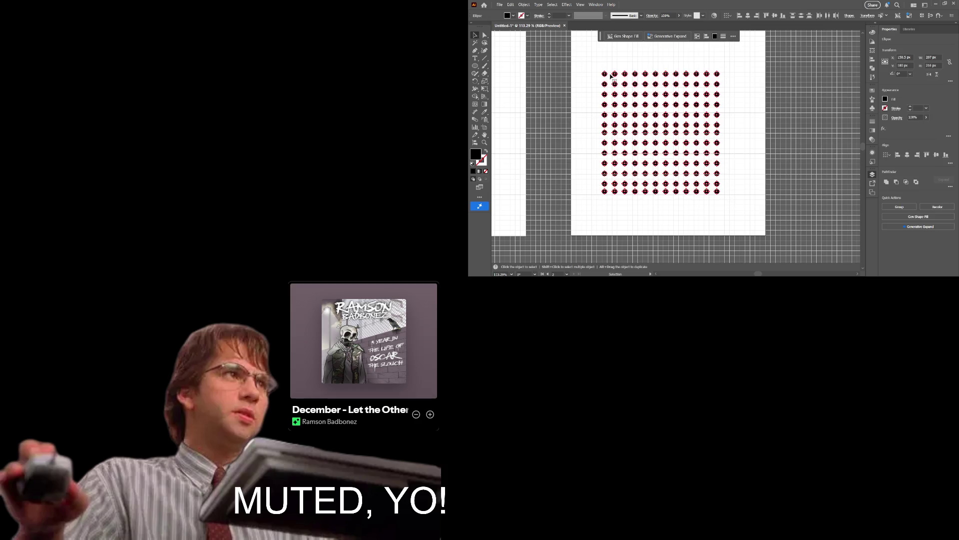
drag(604, 73, 609, 74)
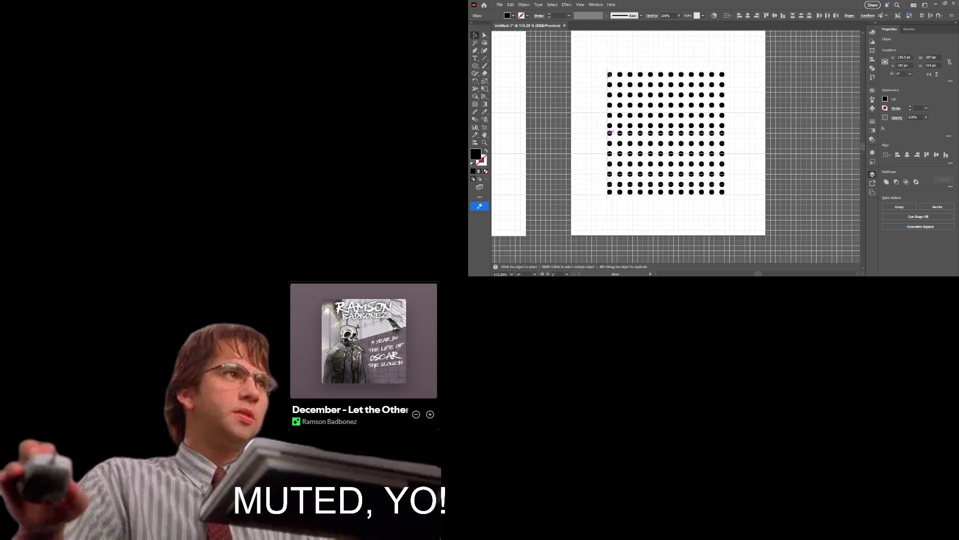
drag(609, 74, 608, 68)
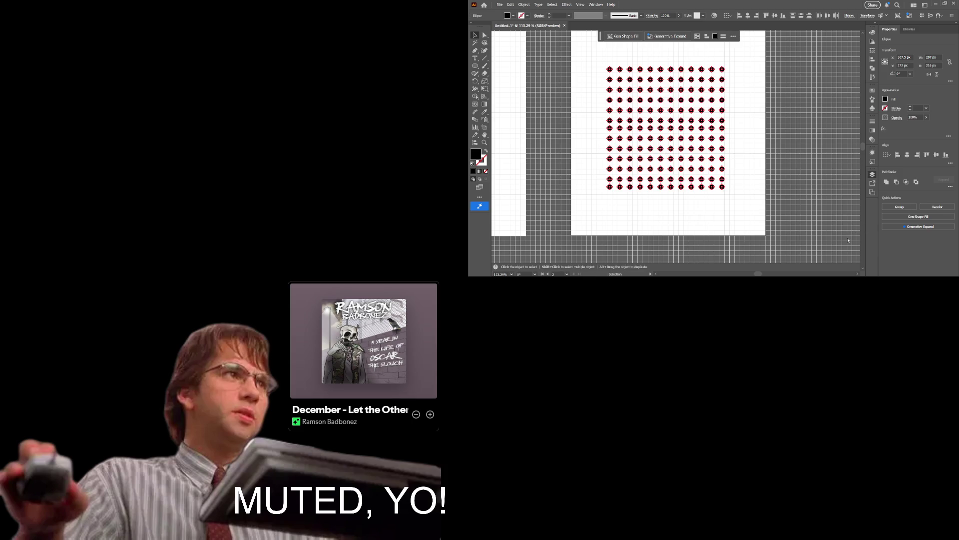
Undo back past the dot grid and artboard size change, then redo once.
key(ctrl+z)
key(ctrl+z)
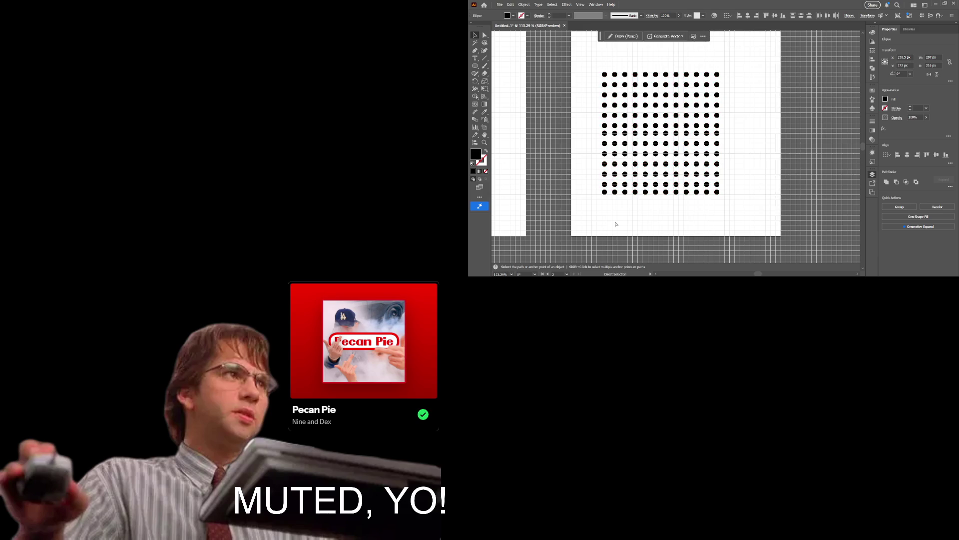
key(ctrl+z)
key(ctrl+z)
key(ctrl+z)
key(ctrl+z)
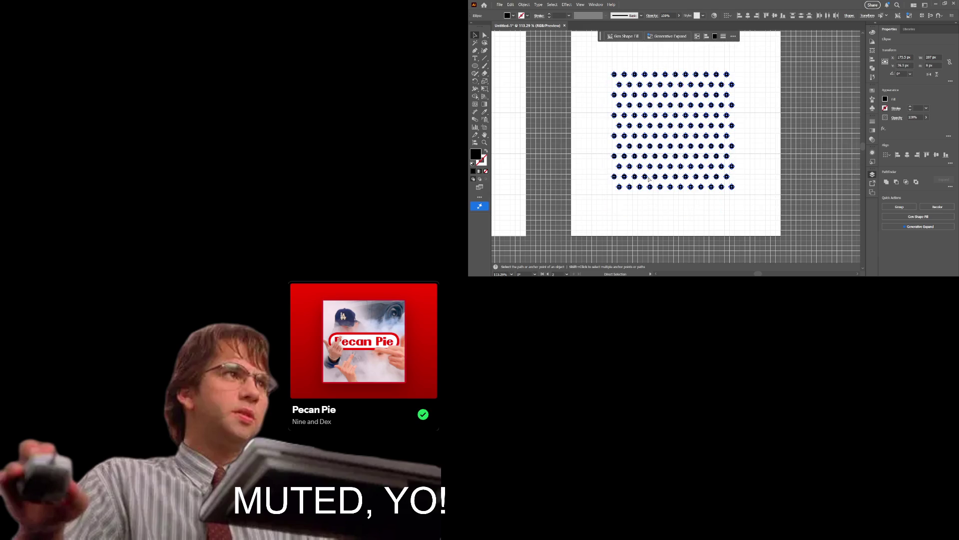
key(ctrl+z)
key(ctrl+z)
key(ctrl+z)
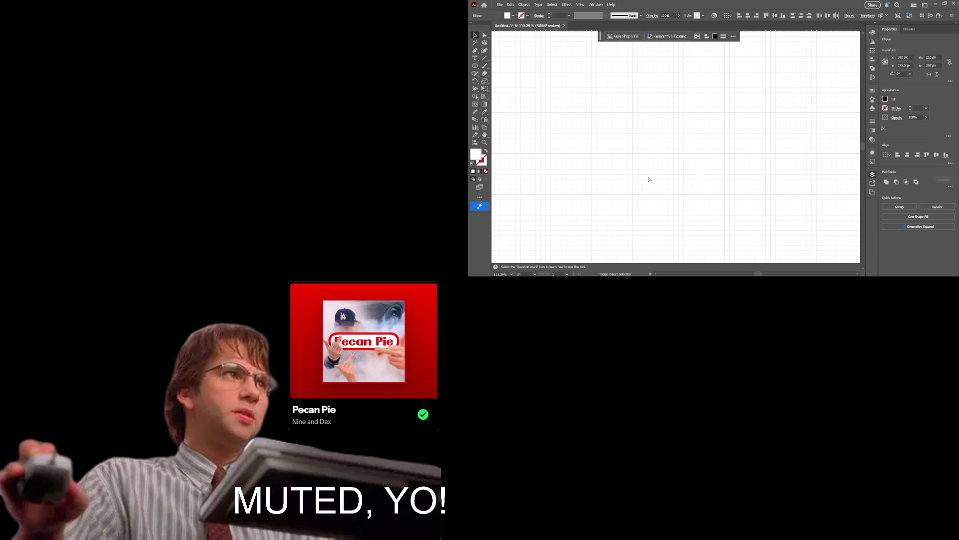
key(ctrl+z)
key(z)
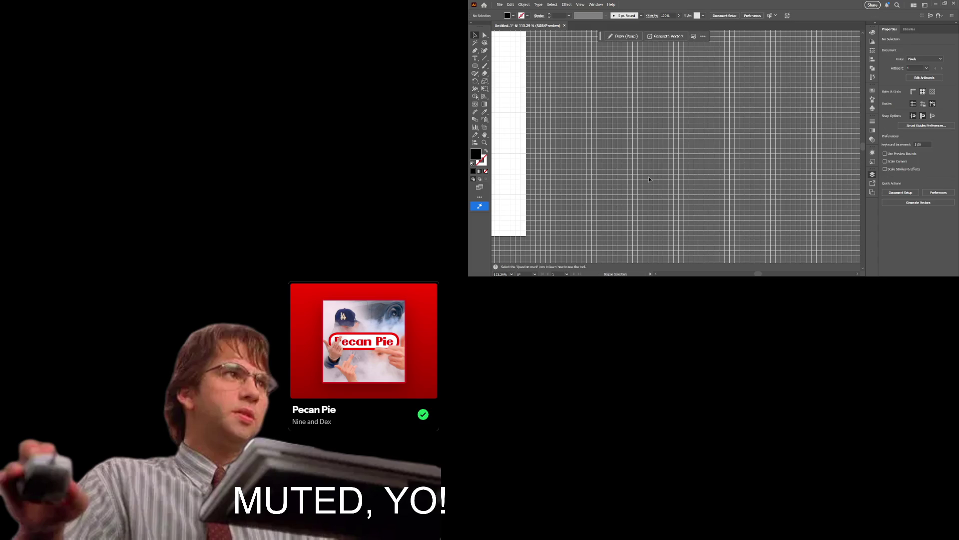
key(ctrl+shift+z)
Show the document grid and delete dot rows 3 through 12.
mouse_move(578, 147)
mouse_down()
mouse_move(685, 147)
mouse_move(698, 131)
mouse_move(736, 129)
mouse_up()
scroll(698, 165, up, 3)
key(ctrl+apostrophe)
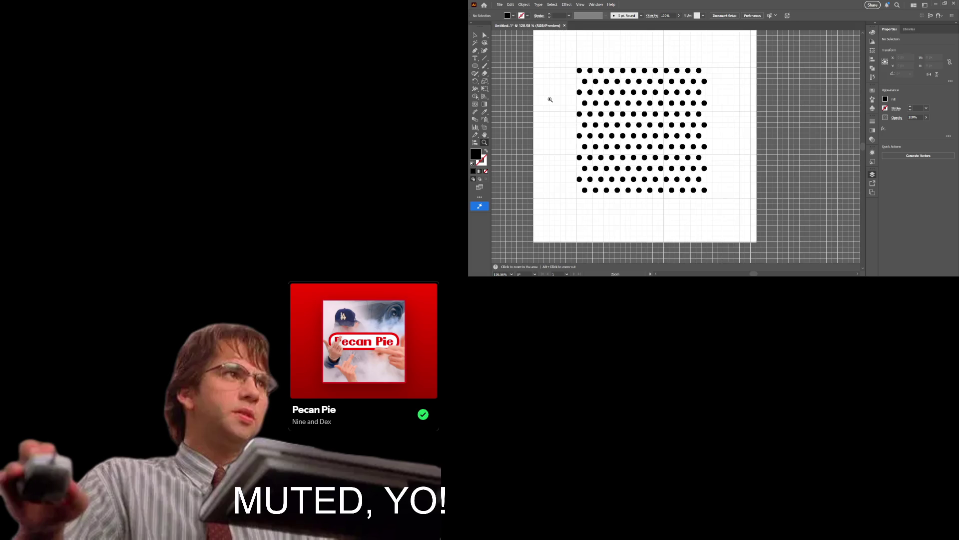
key(v)
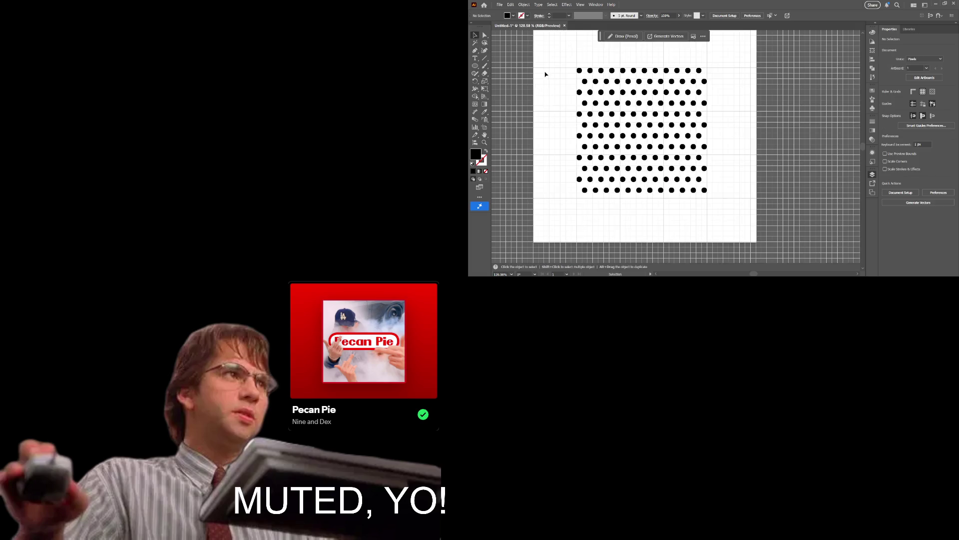
drag(546, 74, 718, 87)
drag(719, 88, 702, 80)
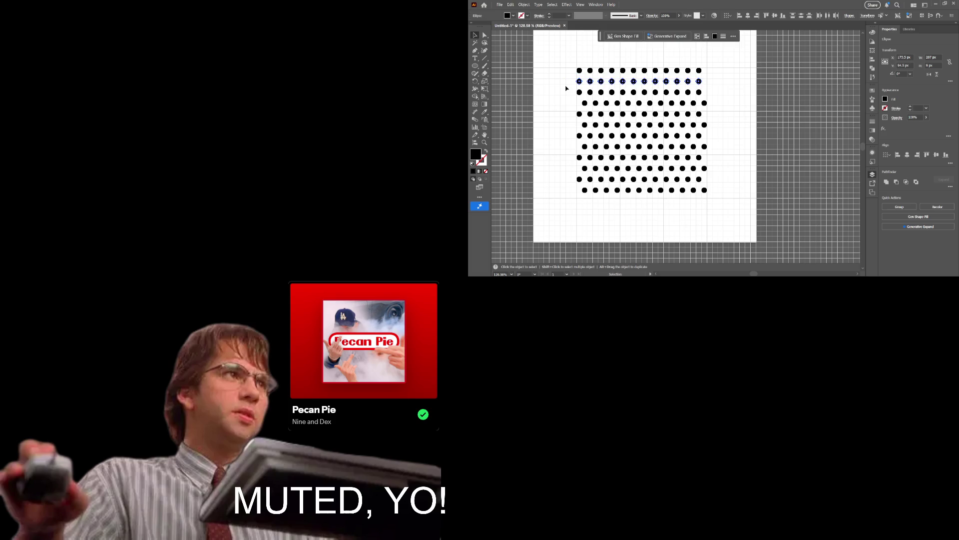
drag(741, 203, 741, 202)
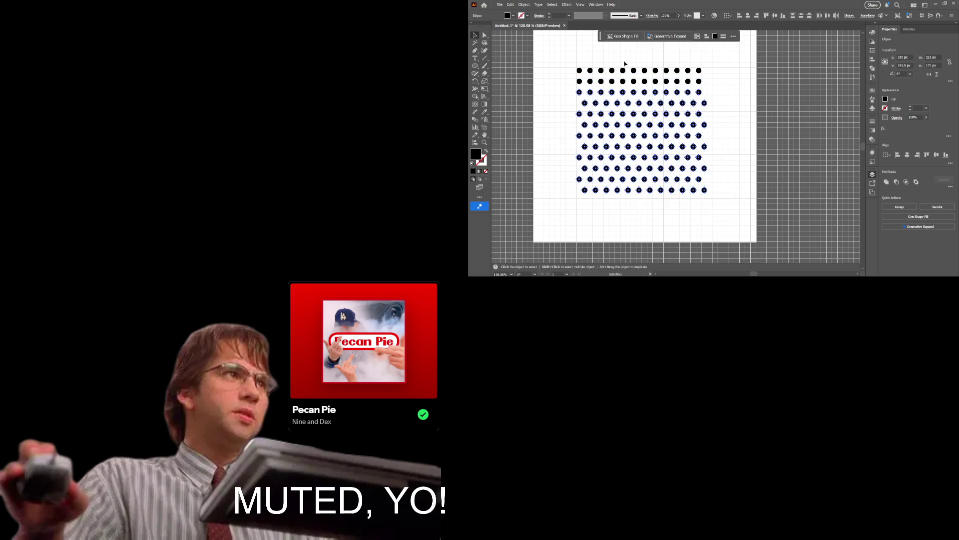
key(Delete)
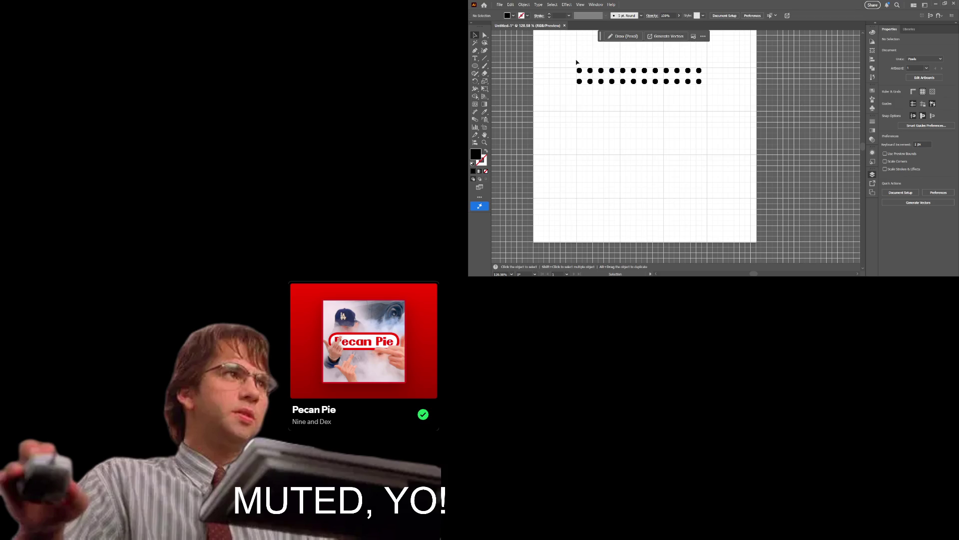
Copy the two remaining rows straight down, repeat it twice with Ctrl+D, and zoom out.
drag(574, 63, 719, 112)
drag(700, 71, 703, 92)
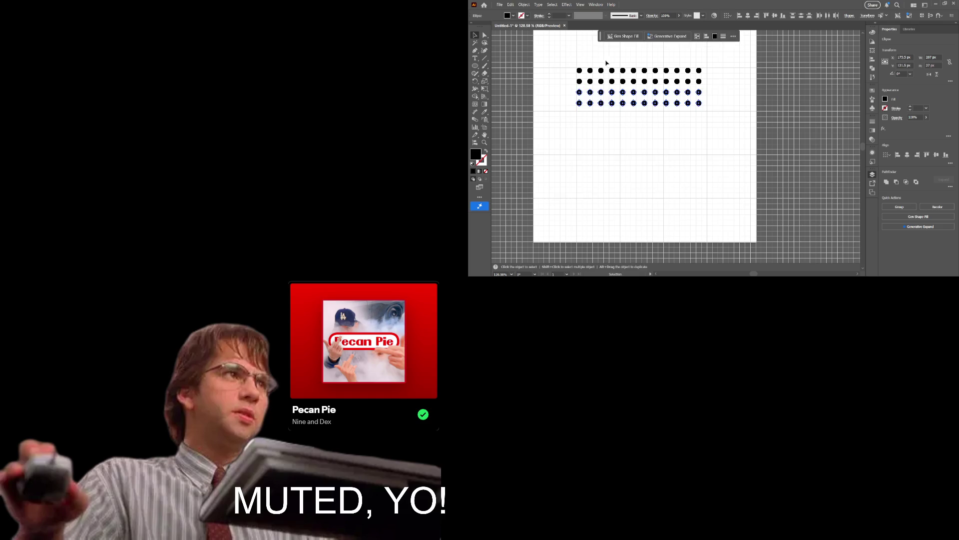
key(ctrl+d)
key(ctrl+d)
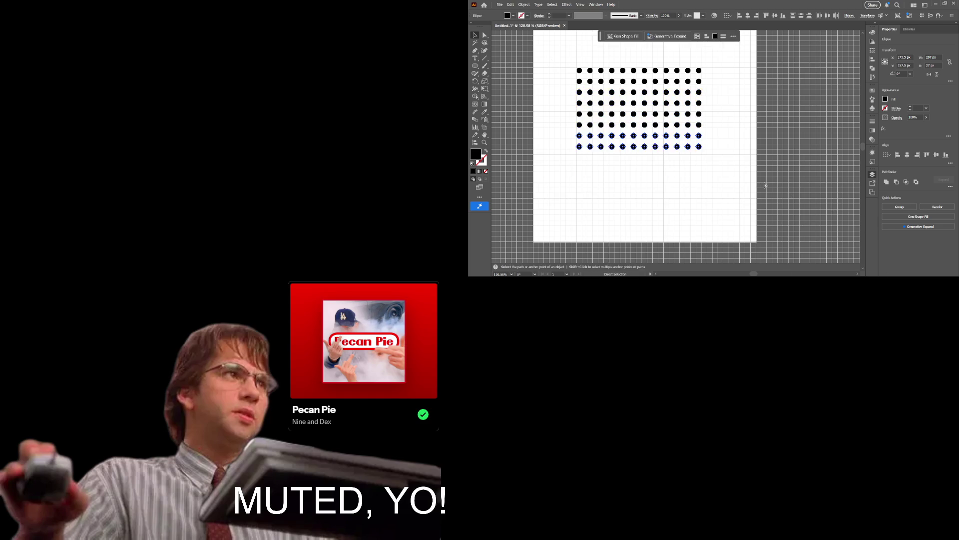
key(ctrl+d)
key(ctrl+d)
key(ctrl+d)
key(ctrl+d)
key(z)
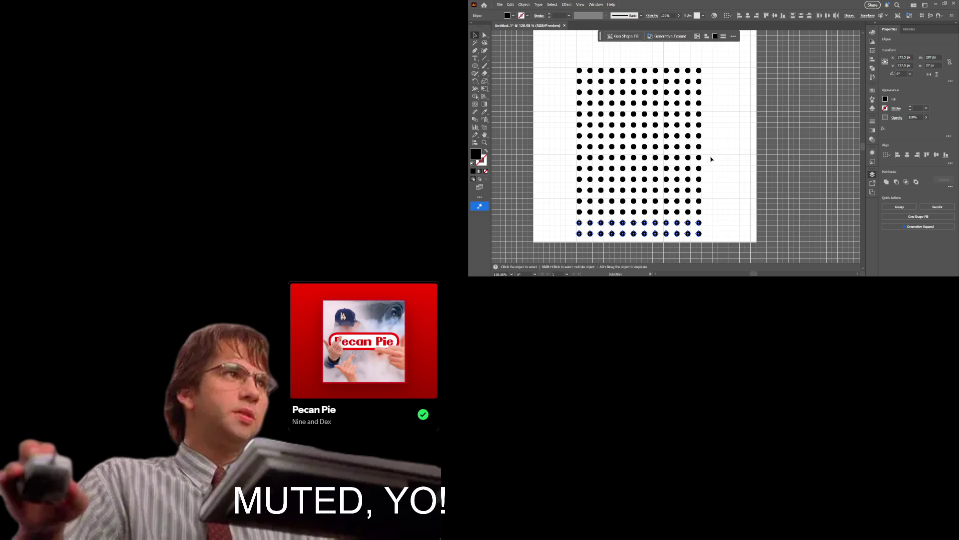
drag(713, 153, 690, 153)
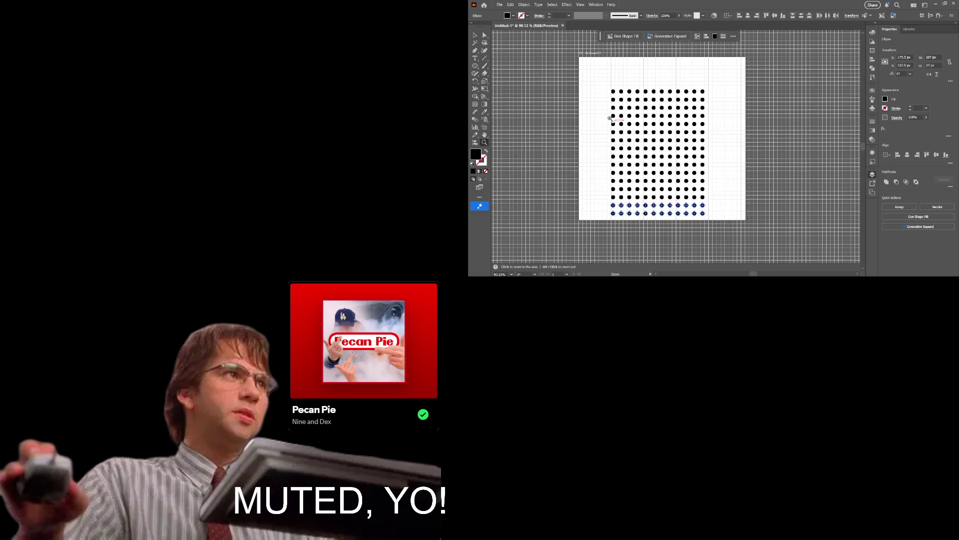
Move the dot grid to the artboard's top-left corner and place a copy to its right.
click(474, 34)
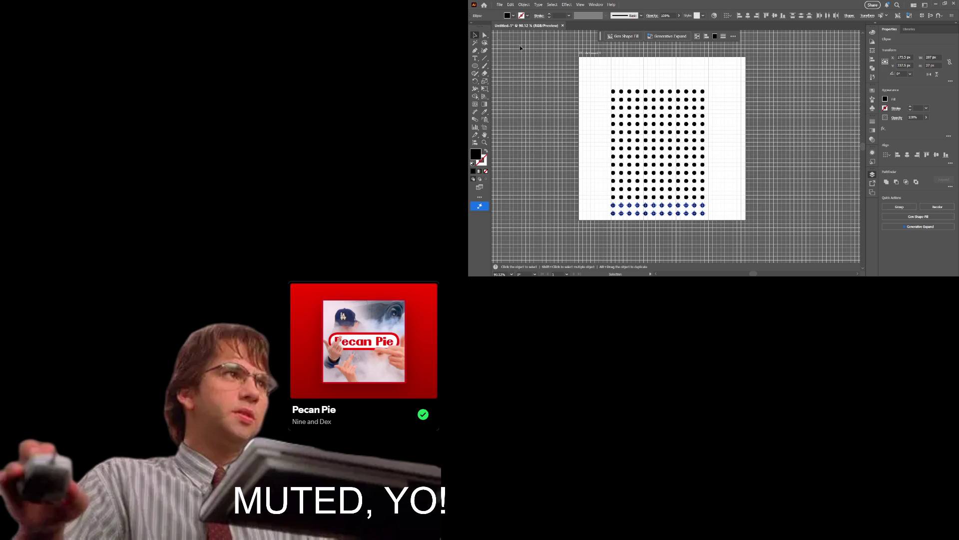
key(ctrl+a)
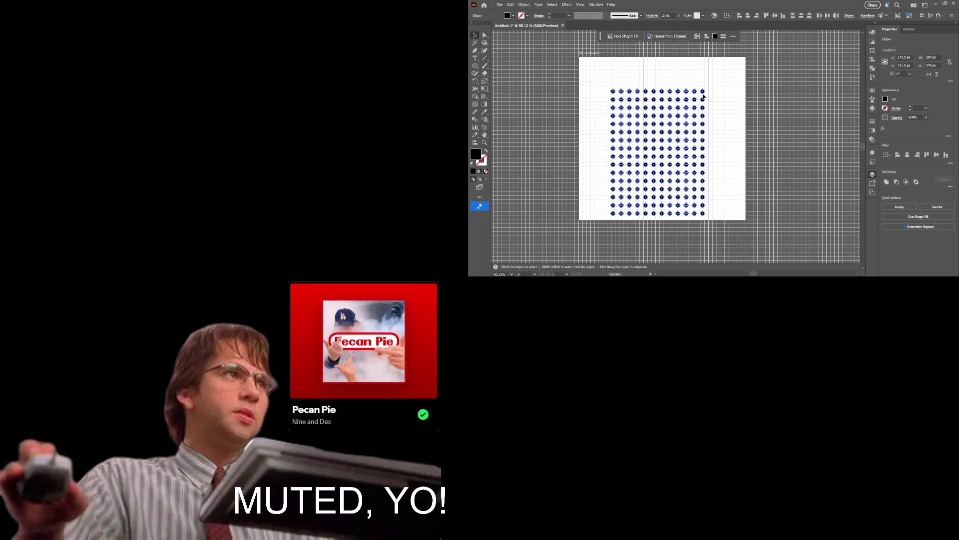
drag(704, 95, 673, 64)
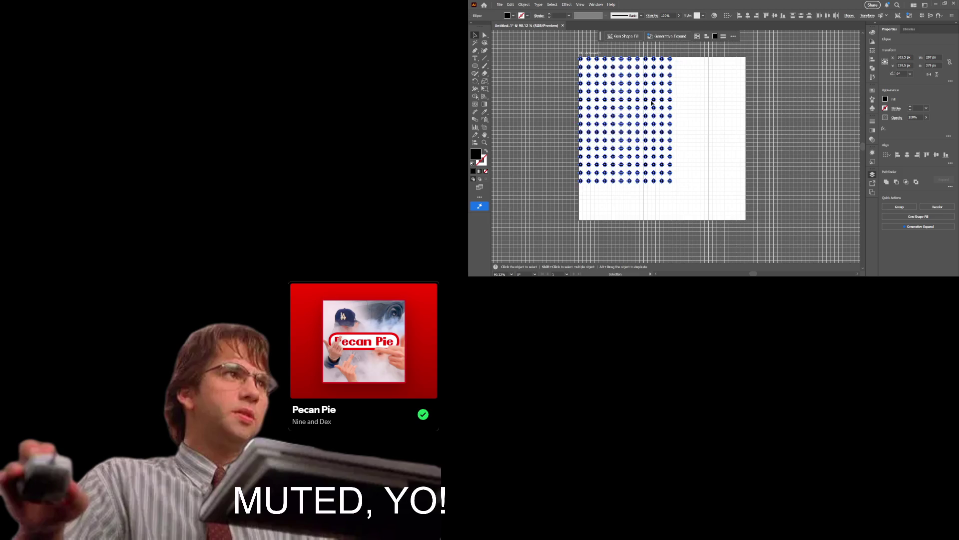
key(alt)
drag(631, 134, 726, 133)
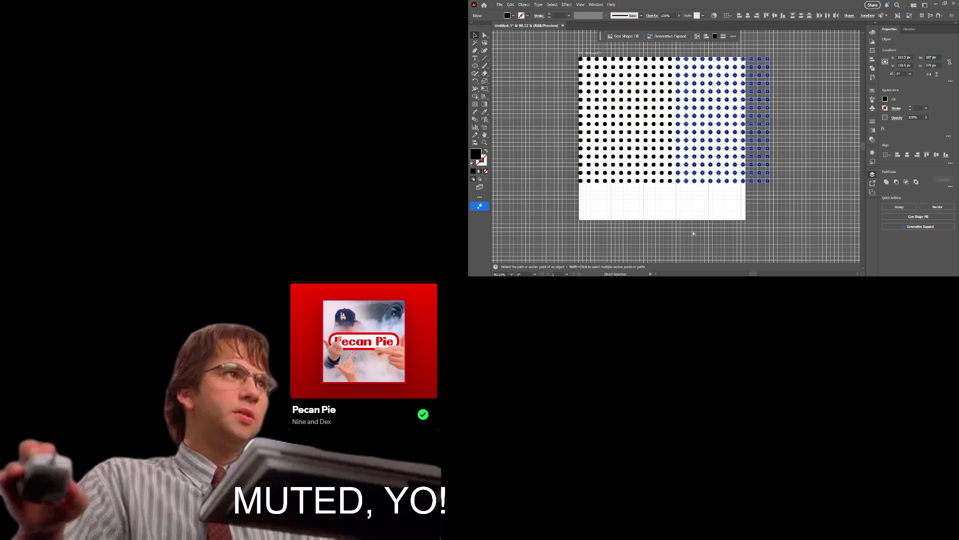
Delete the dot columns past the artboard's right edge and extend the bottom rows downward.
click(728, 199)
key(z)
drag(728, 199, 702, 200)
key(ctrl+quotedbl)
key(ctrl+quotedbl)
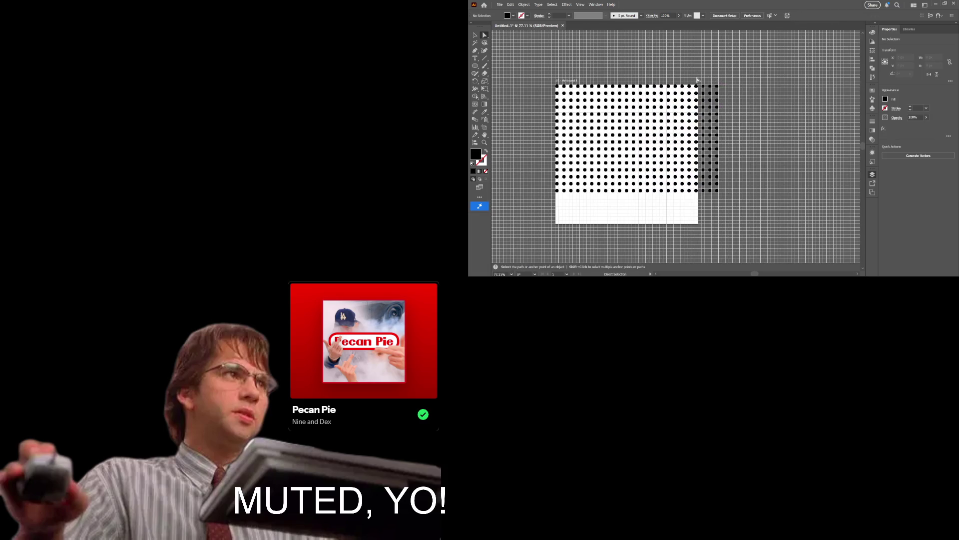
key(a)
drag(699, 79, 750, 210)
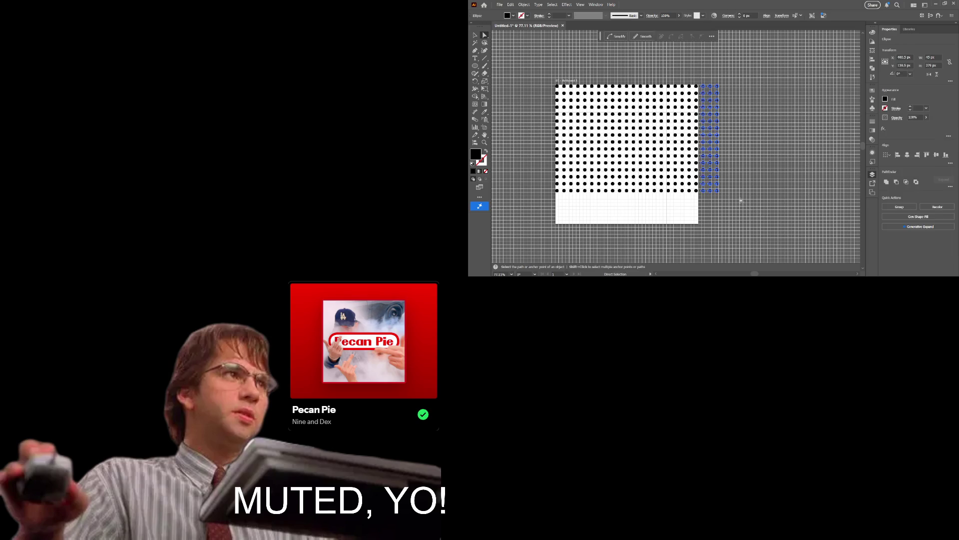
key(Delete)
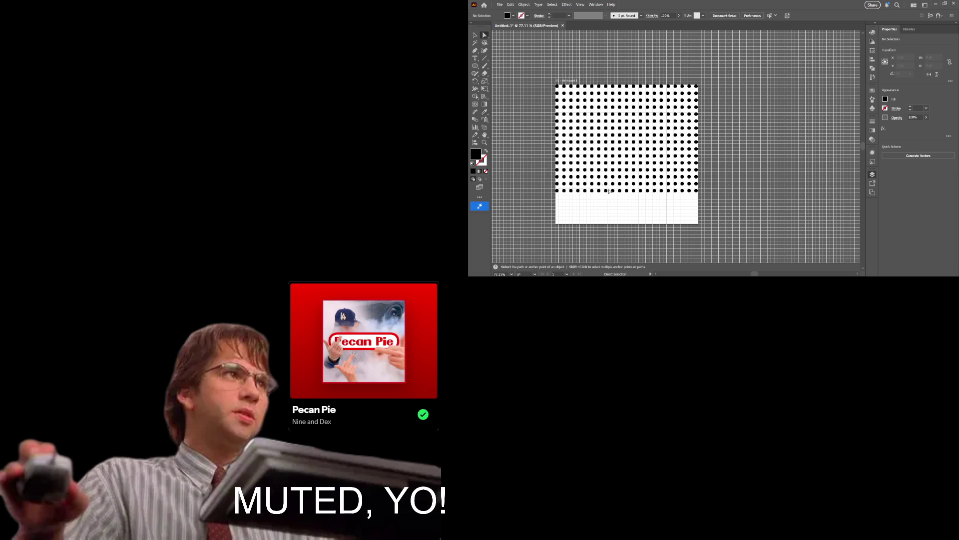
mouse_move(556, 198)
mouse_down()
mouse_move(699, 173)
mouse_move(697, 197)
mouse_up()
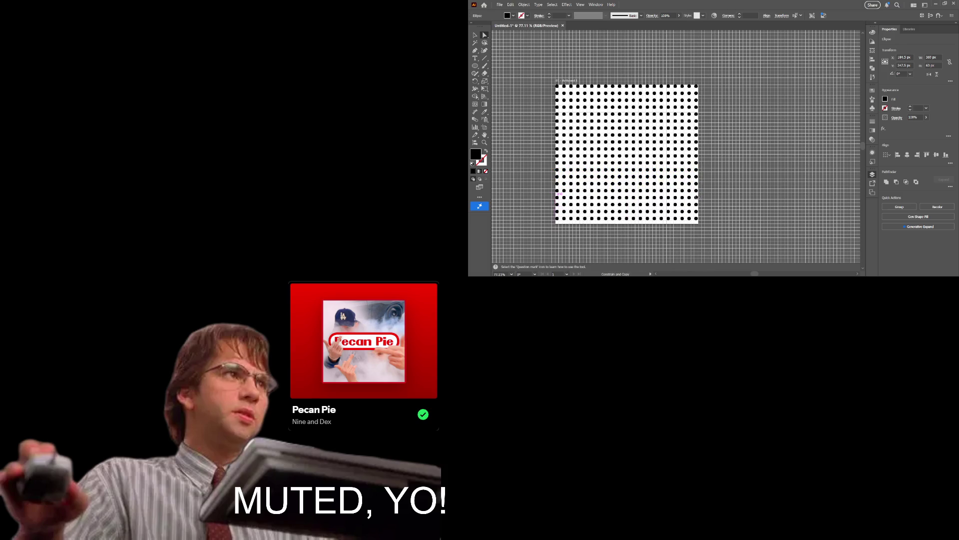
click(710, 182)
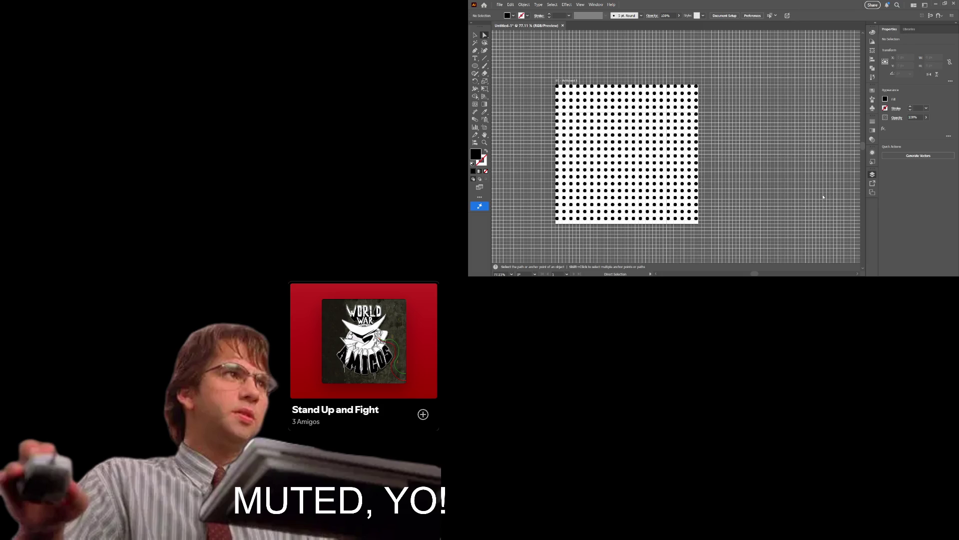
Remove the entire dot grid, leaving the artboard blank.
key(ctrl+z)
Draw a line along the artboard's top edge with a black 4 pt stroke.
click(484, 58)
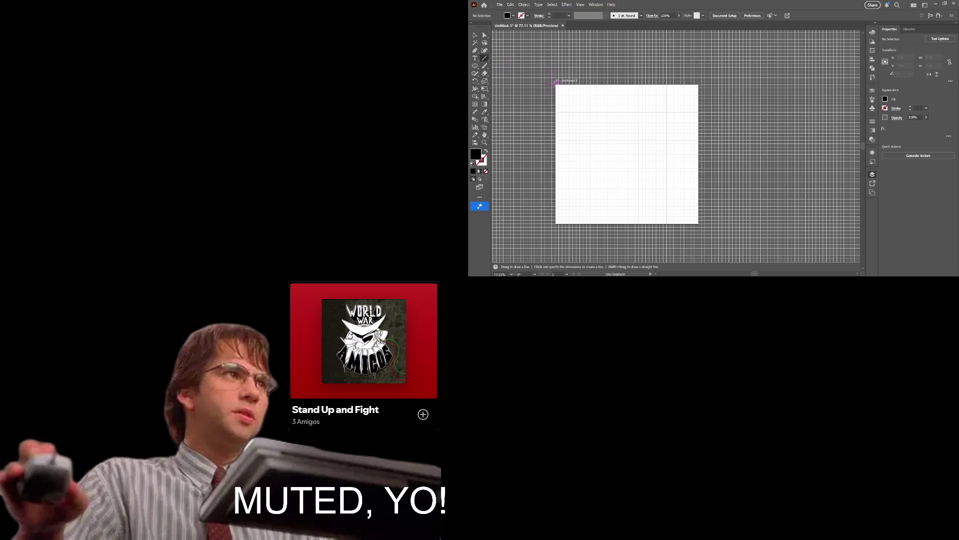
mouse_move(557, 86)
mouse_down()
mouse_move(706, 88)
mouse_move(698, 84)
mouse_up()
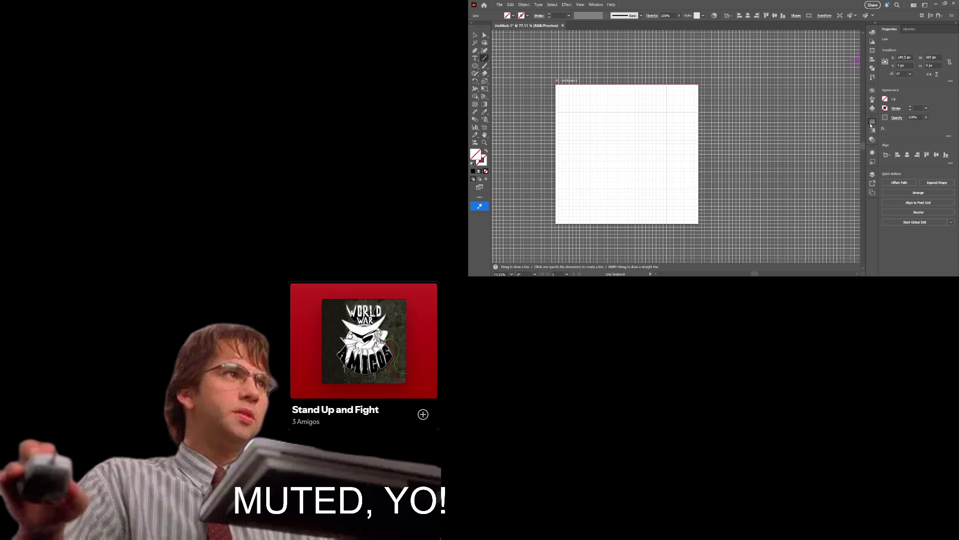
click(909, 108)
click(910, 106)
click(910, 106)
click(909, 107)
click(910, 106)
click(910, 106)
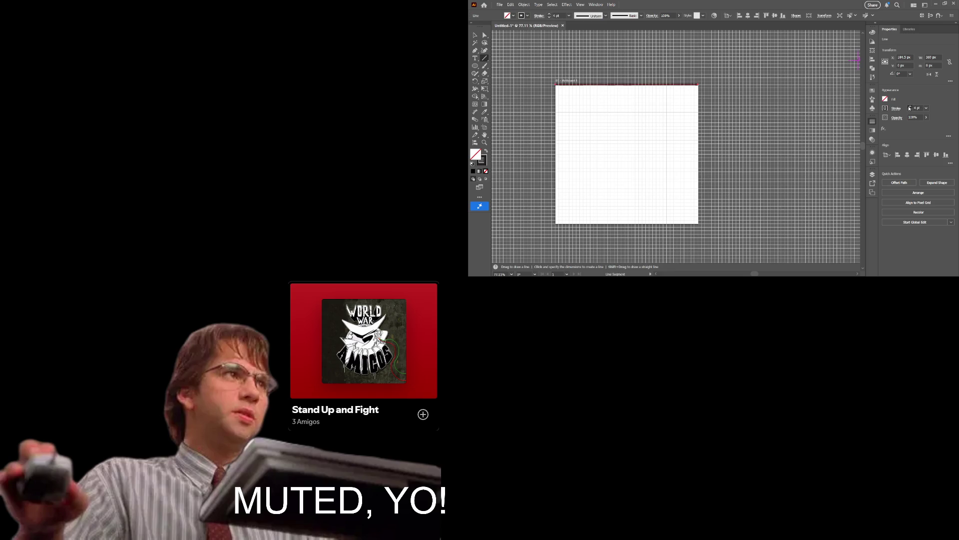
click(910, 106)
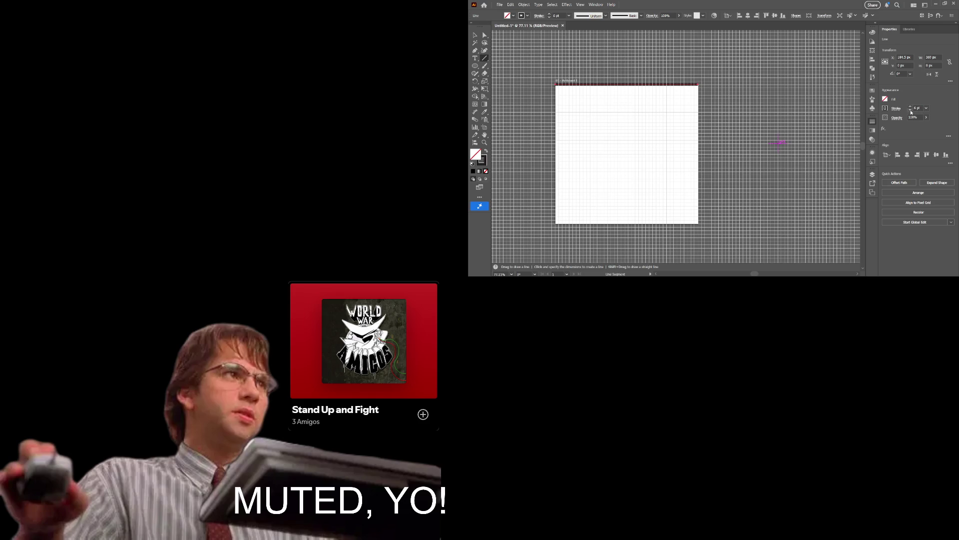
click(911, 110)
click(910, 111)
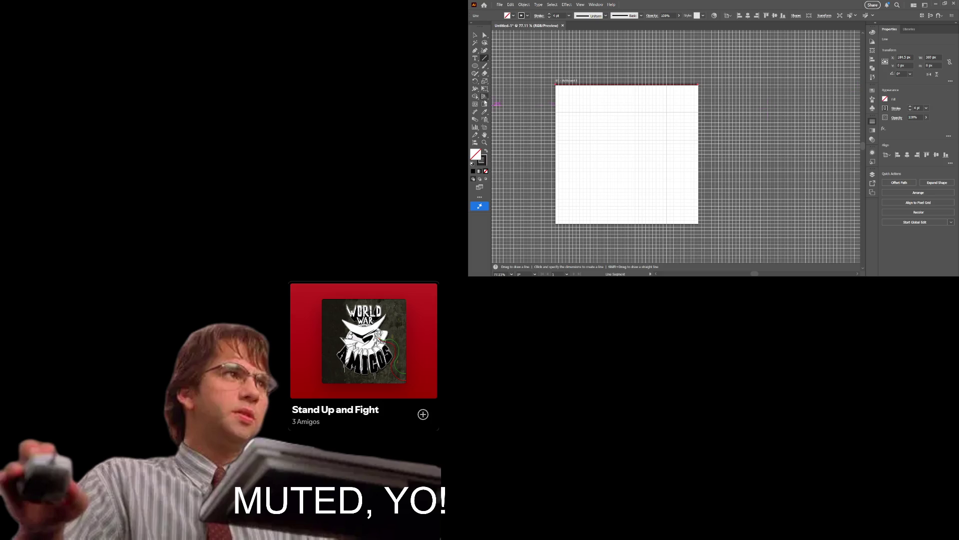
Place a copy of the top line just below it and repeat the copy.
click(475, 35)
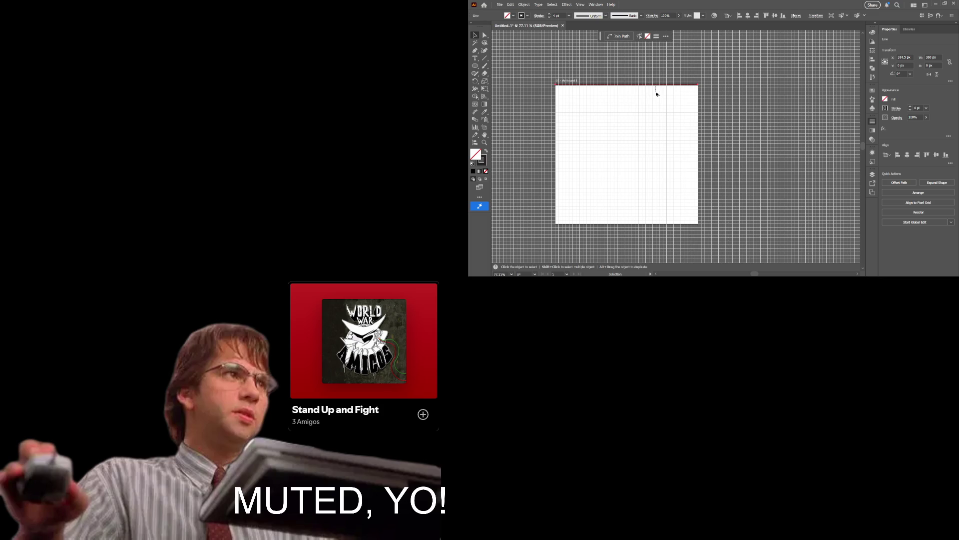
click(659, 115)
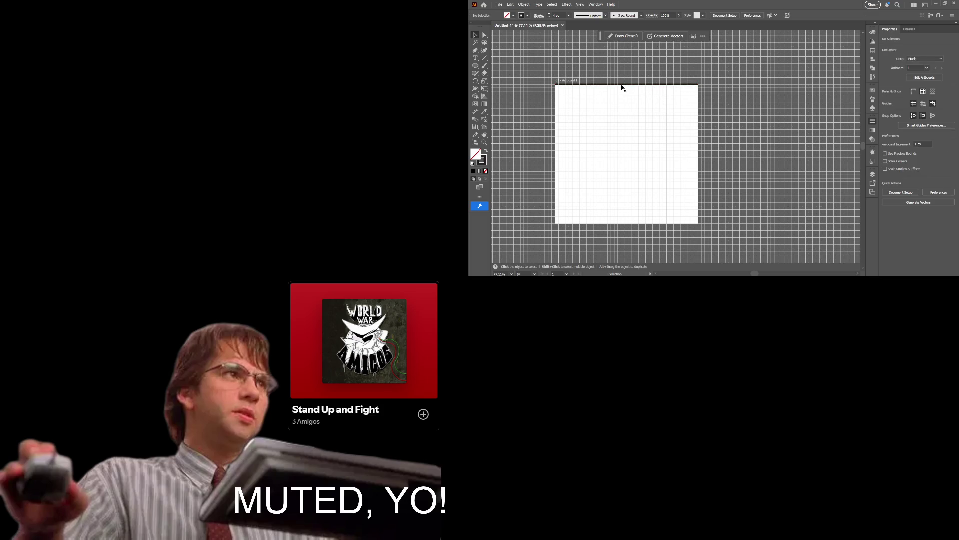
mouse_move(623, 85)
alt+mouse_down()
mouse_move(622, 100)
mouse_move(623, 89)
alt+mouse_up()
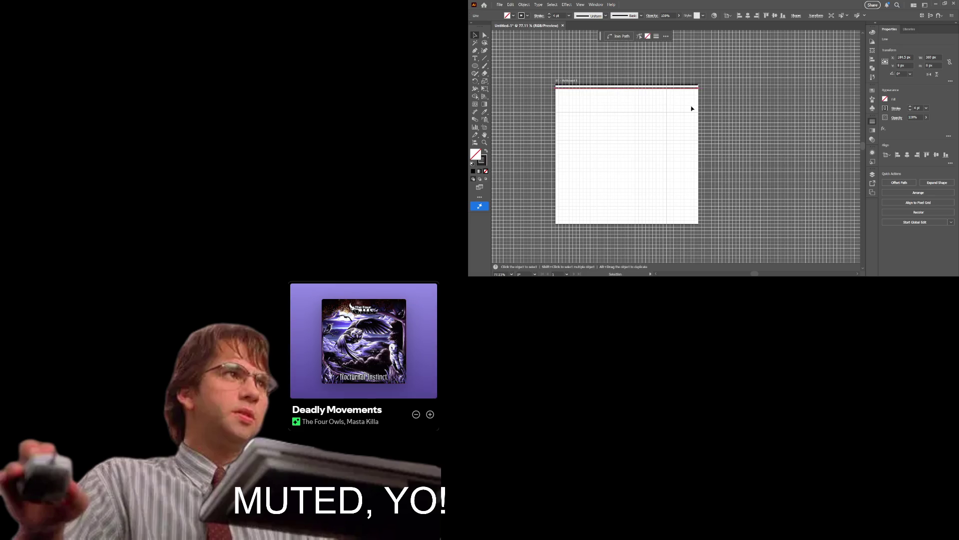
key(ctrl+d)
Repeat Transform Again three more times until lines reach the artboard bottom, then deselect.
key(ctrl+d)
key(ctrl+d)
key(ctrl+d)
key(ctrl+d)
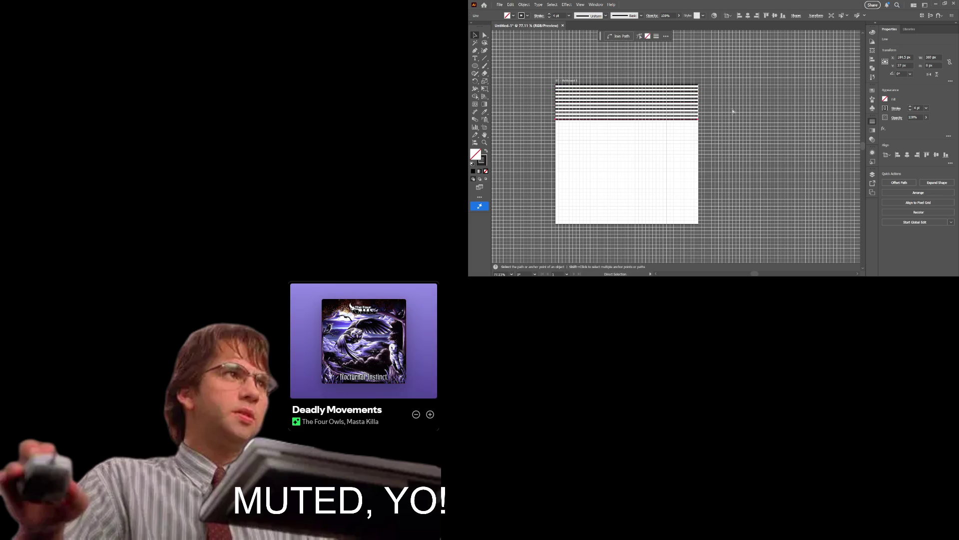
key(ctrl+d)
key(ctrl+d)
key(ctrl+d)
key(ctrl+d)
key(ctrl+d)
key(ctrl+d)
key(ctrl+d)
key(ctrl+d)
key(ctrl+d)
key(ctrl+d)
key(ctrl+d)
key(ctrl+d)
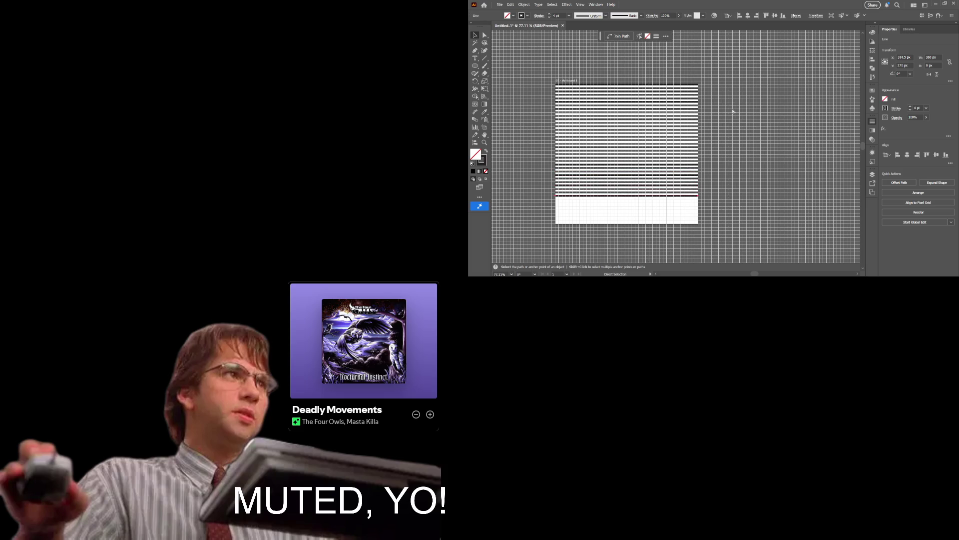
key(ctrl+d)
key(ctrl+d)
key(ctrl+d)
key(ctrl+d)
key(ctrl+d)
key(ctrl+d)
key(ctrl+d)
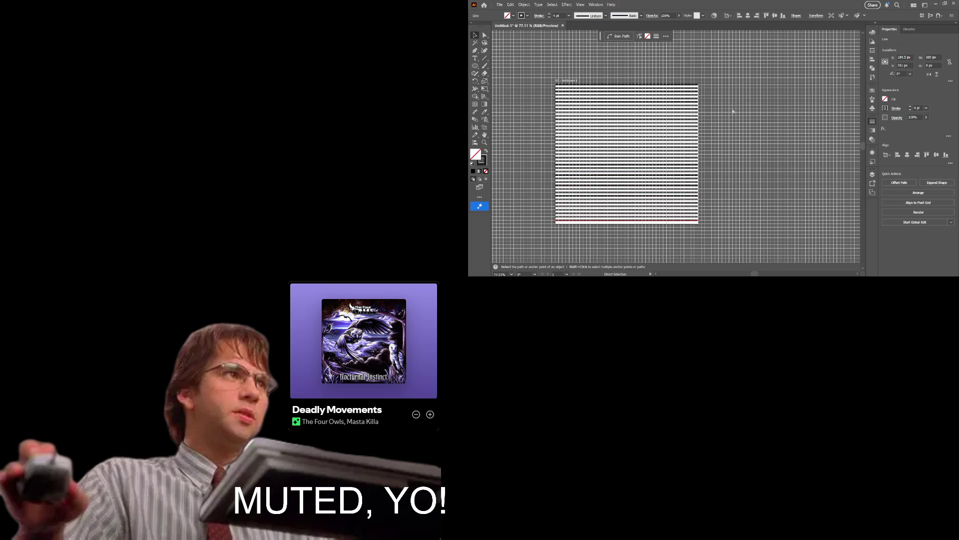
key(ctrl+d)
key(v)
click(667, 173)
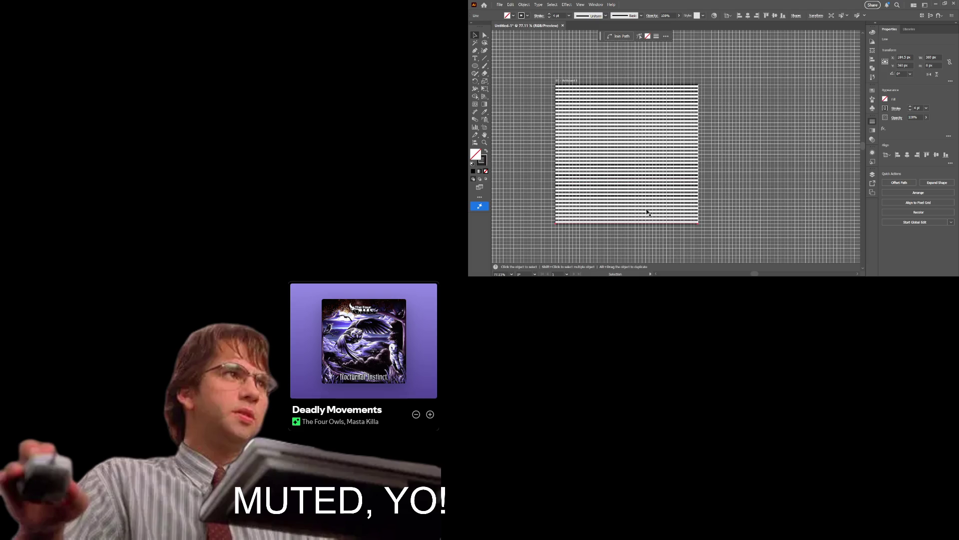
click(623, 247)
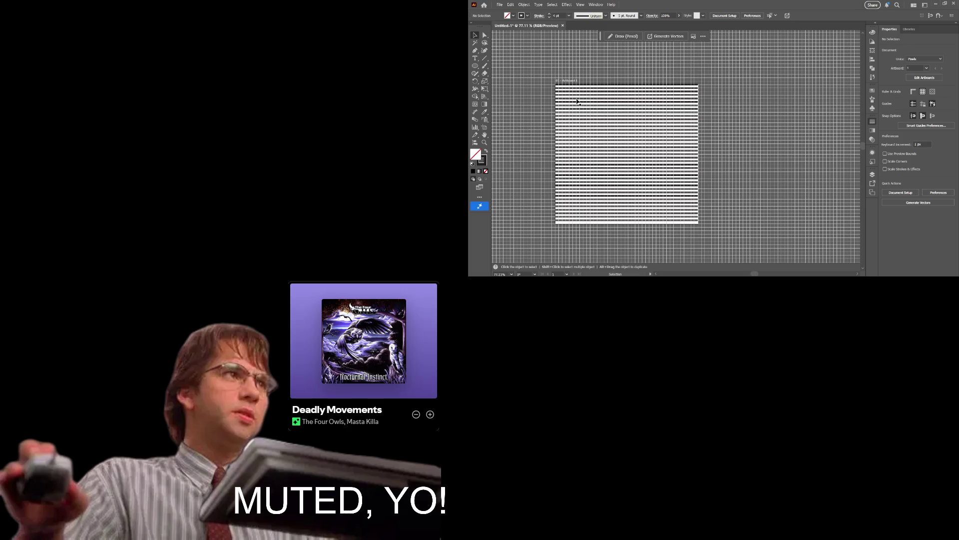
key(a)
click(590, 86)
key(v)
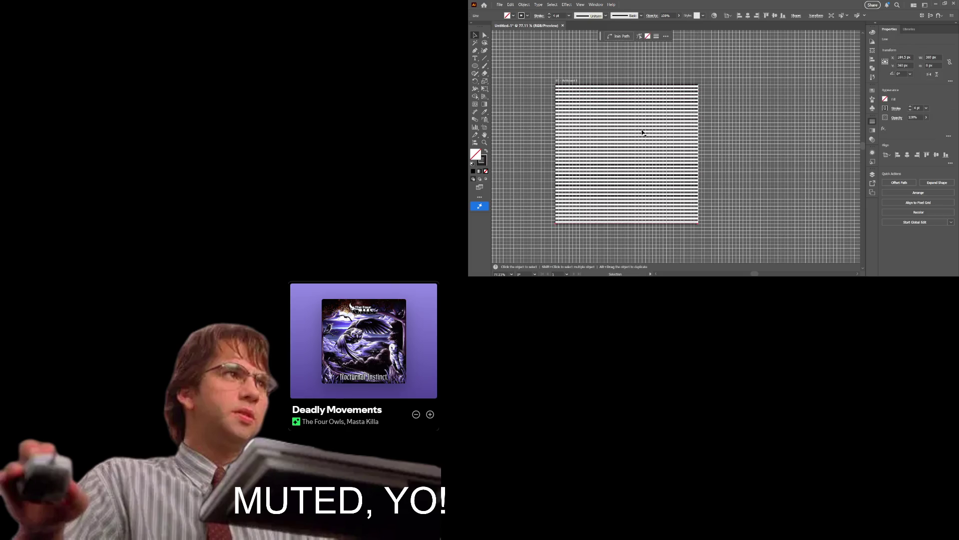
key(z)
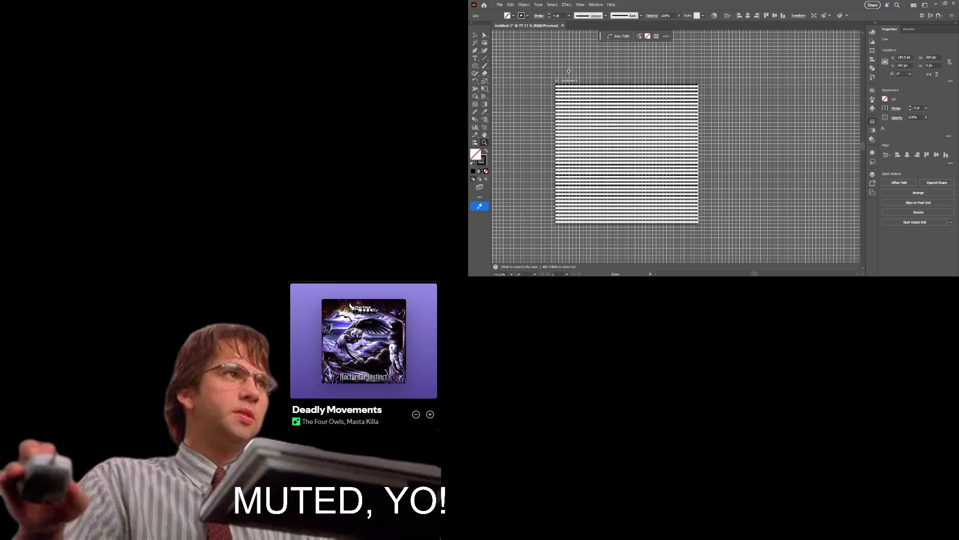
key(ctrl+apostrophe)
mouse_move(571, 74)
mouse_down()
mouse_move(606, 77)
mouse_move(593, 78)
mouse_up()
key(ctrl+apostrophe)
key(h)
drag(678, 179, 676, 173)
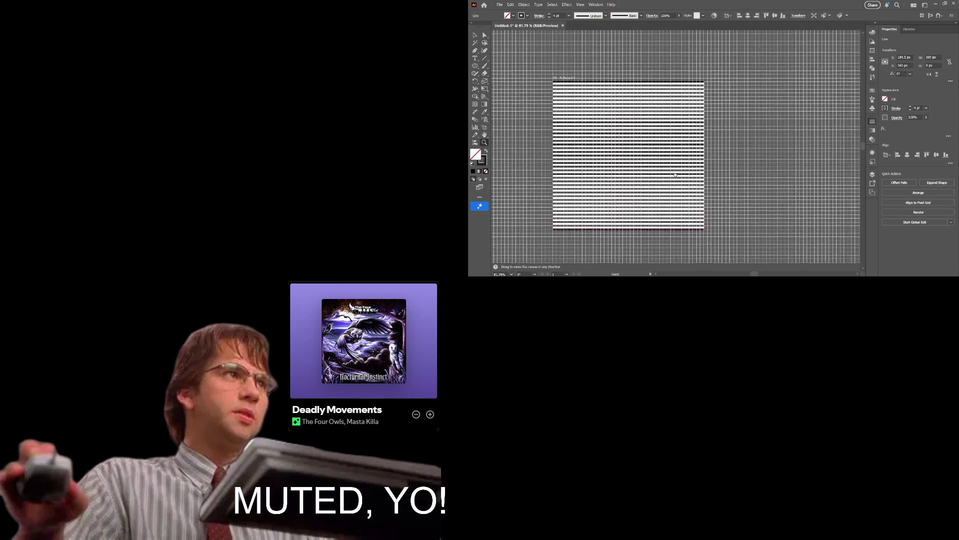
key(z)
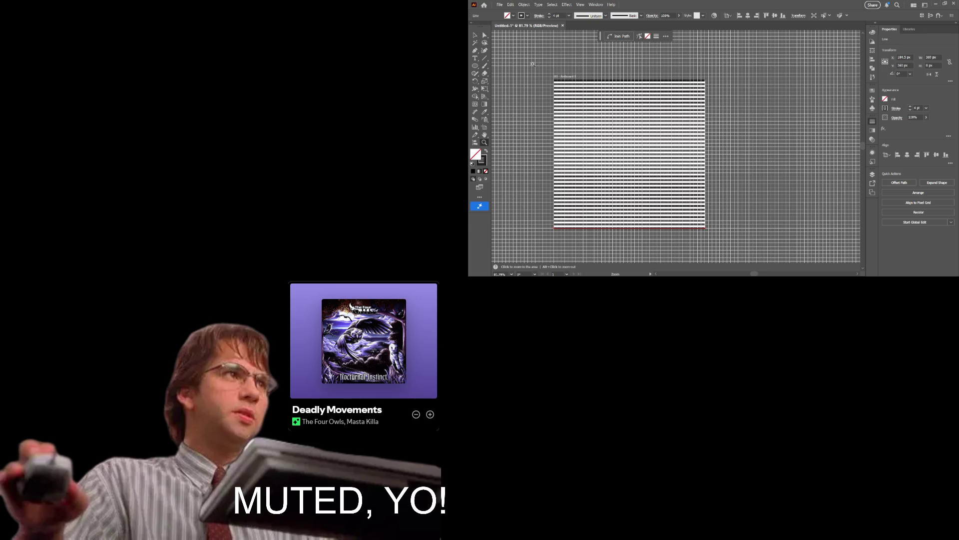
drag(532, 64, 603, 198)
key(v)
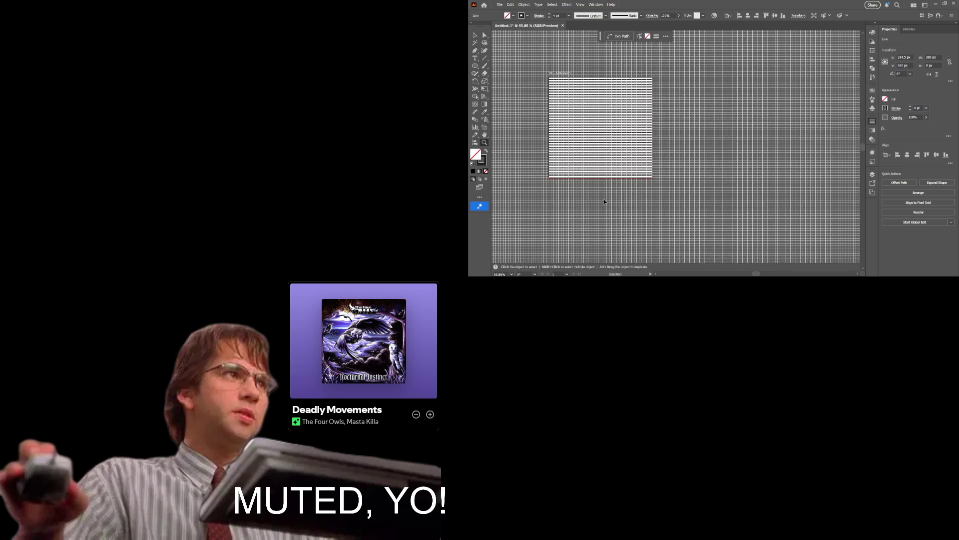
click(604, 201)
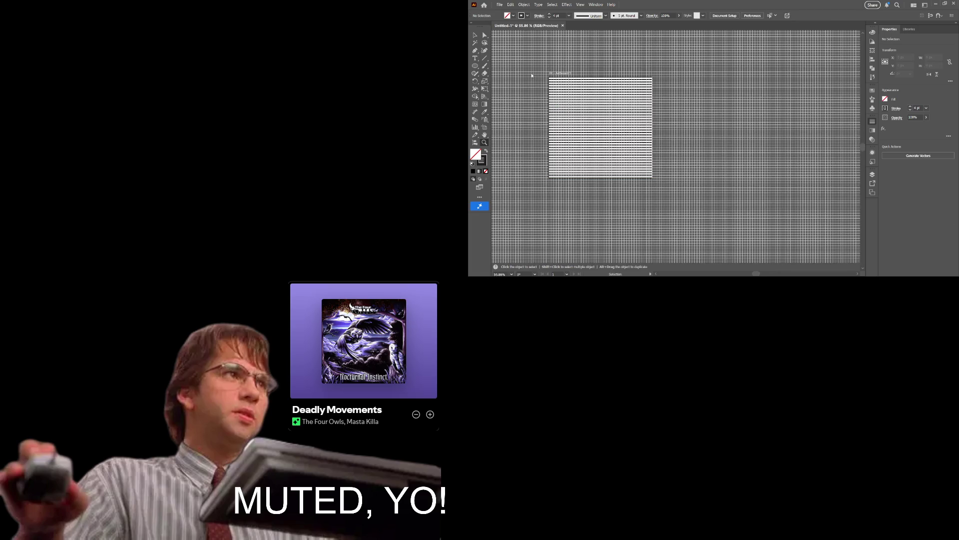
key(z)
scroll(588, 115, up, 2)
scroll(587, 130, left, 3)
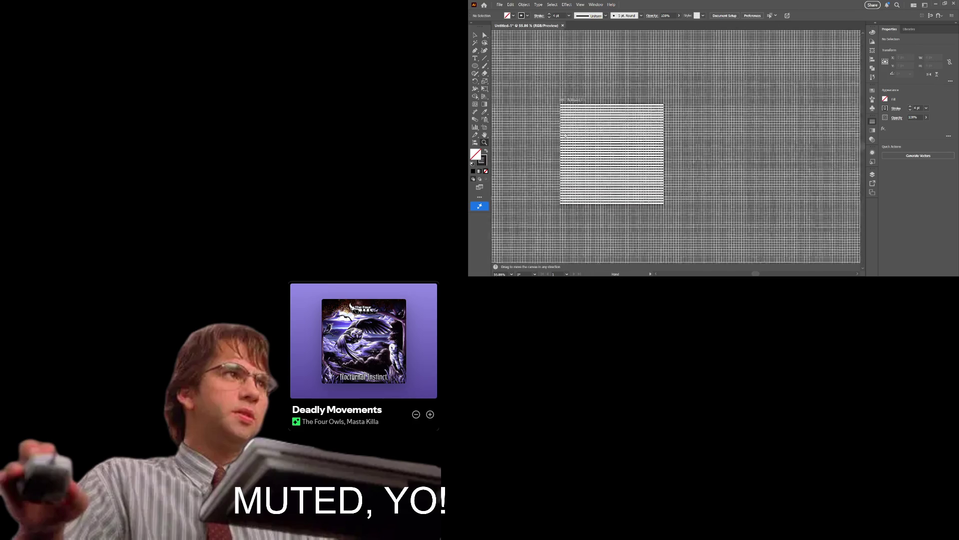
scroll(587, 133, up, 2)
scroll(594, 145, down, 2)
scroll(595, 145, left, 3)
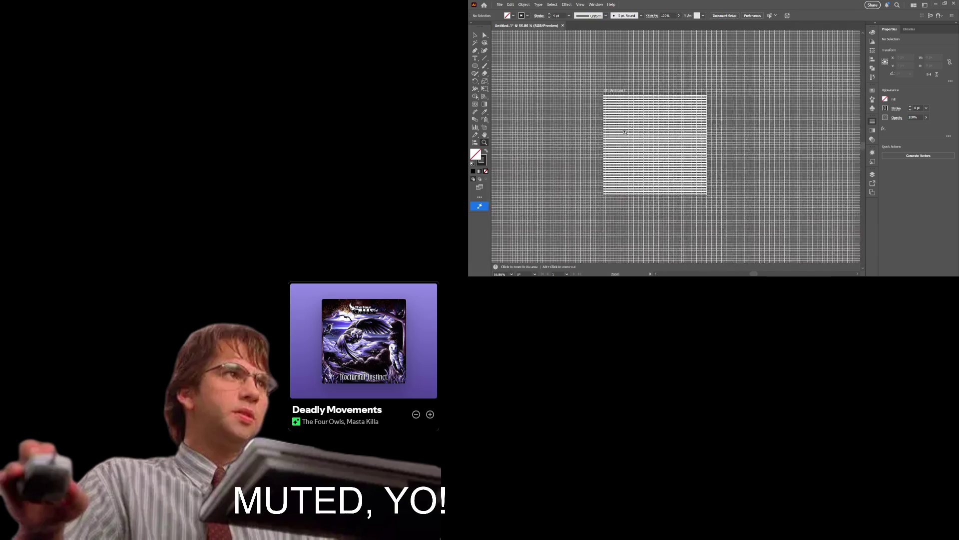
key(v)
scroll(605, 161, left, 1)
scroll(619, 157, up, 1)
scroll(635, 156, up, 1)
key(z)
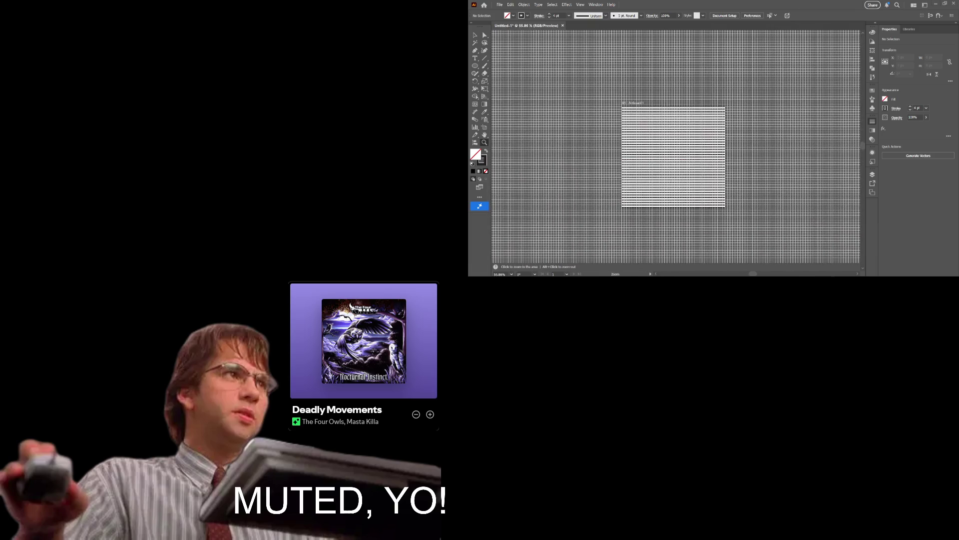
click(638, 150)
scroll(660, 152, right, 2)
click(674, 153)
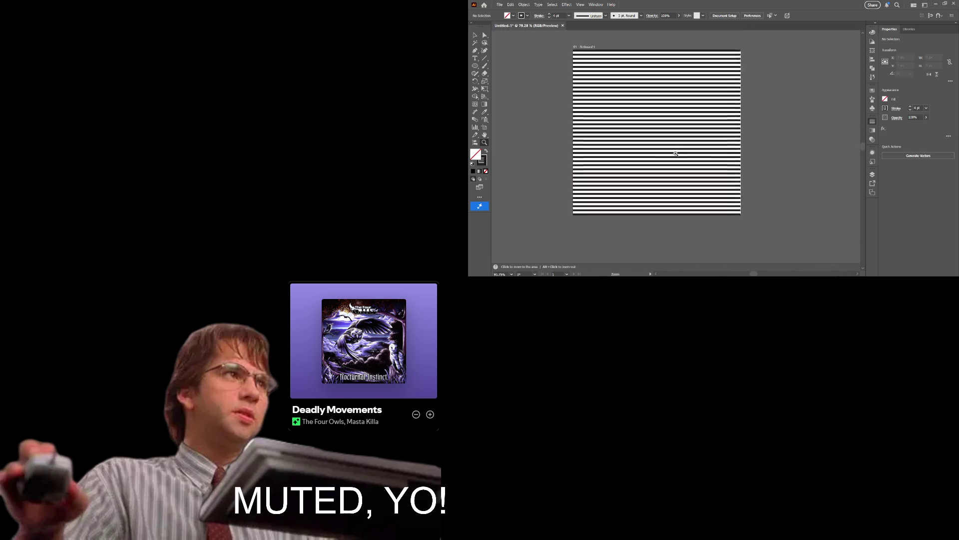
key(ctrl+apostrophe)
key(v)
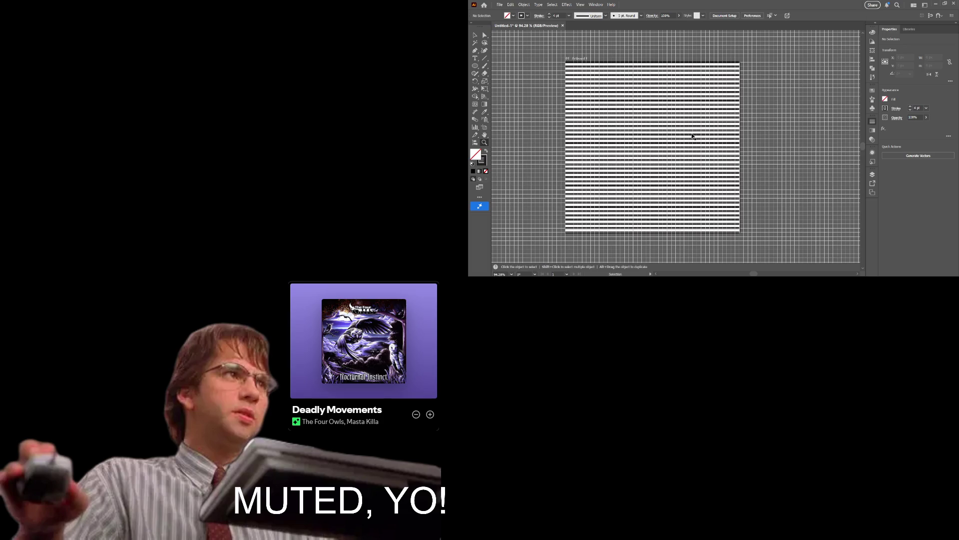
key(ctrl+apostrophe)
key(z)
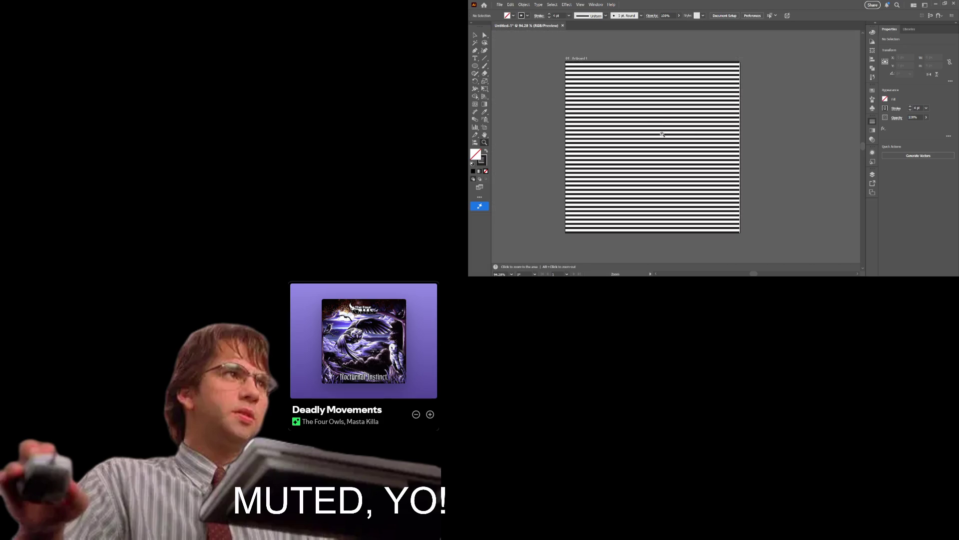
key(h)
mouse_move(662, 134)
mouse_down()
mouse_move(653, 119)
mouse_move(518, 133)
mouse_up()
key(z)
key(h)
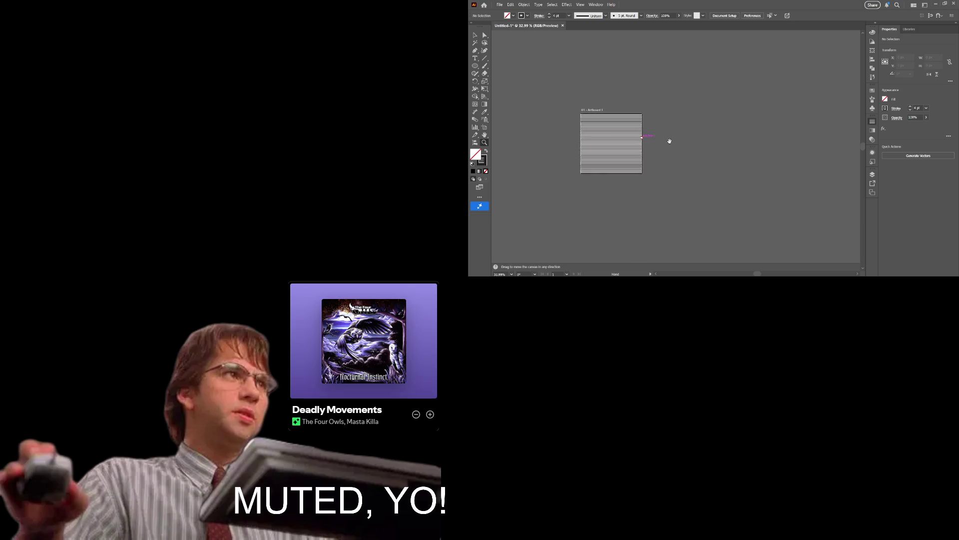
drag(670, 141, 693, 143)
key(z)
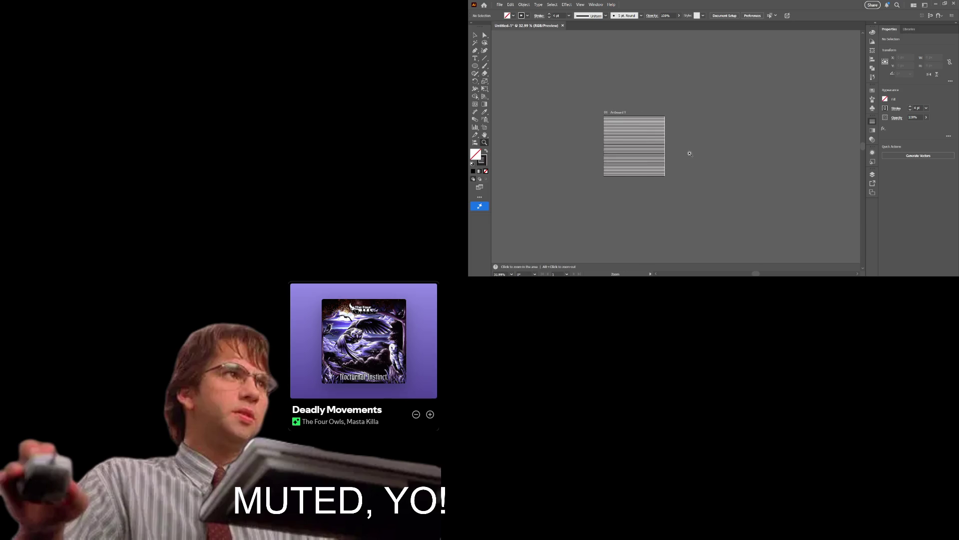
drag(634, 138, 683, 144)
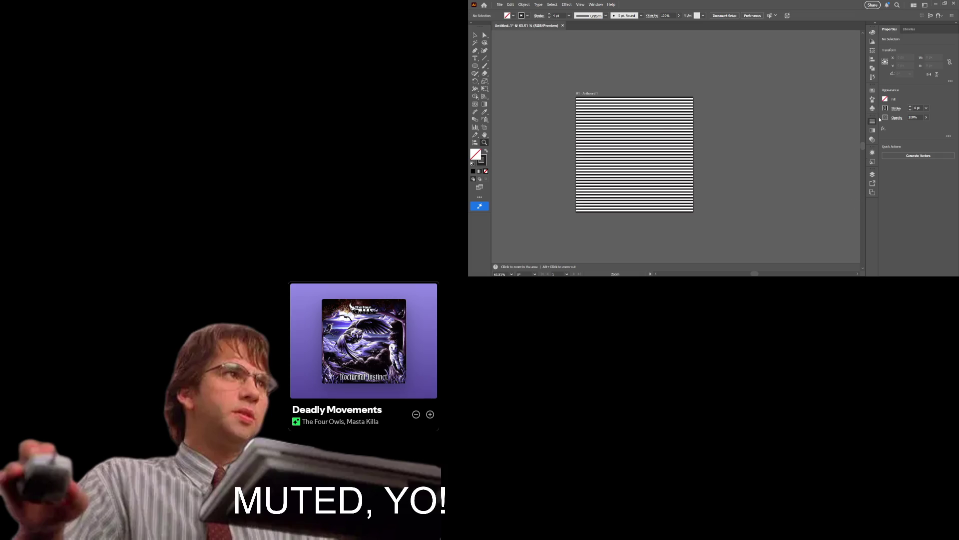
Select all stripe lines and try a 7 pt stroke, then 3 pt.
click(911, 107)
key(ctrl+a)
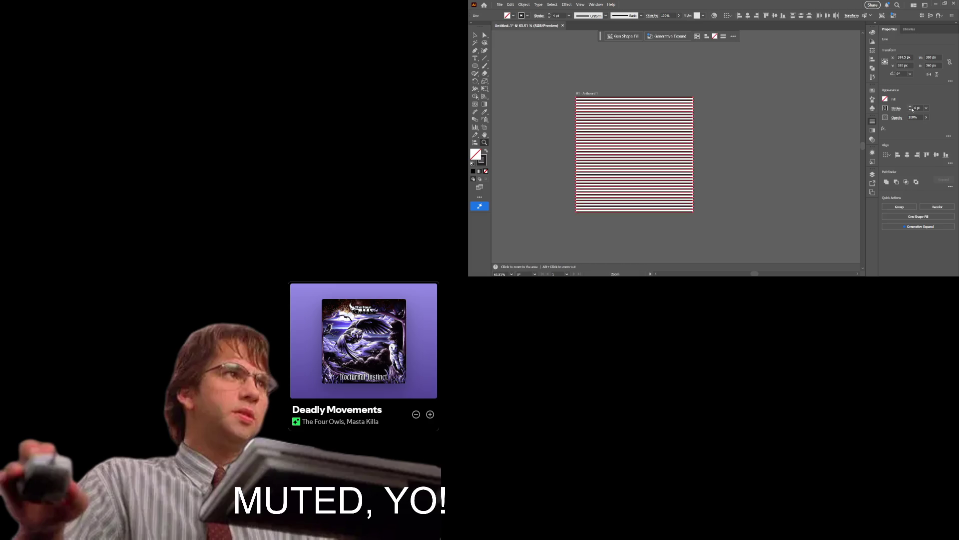
click(911, 107)
click(911, 107)
click(910, 107)
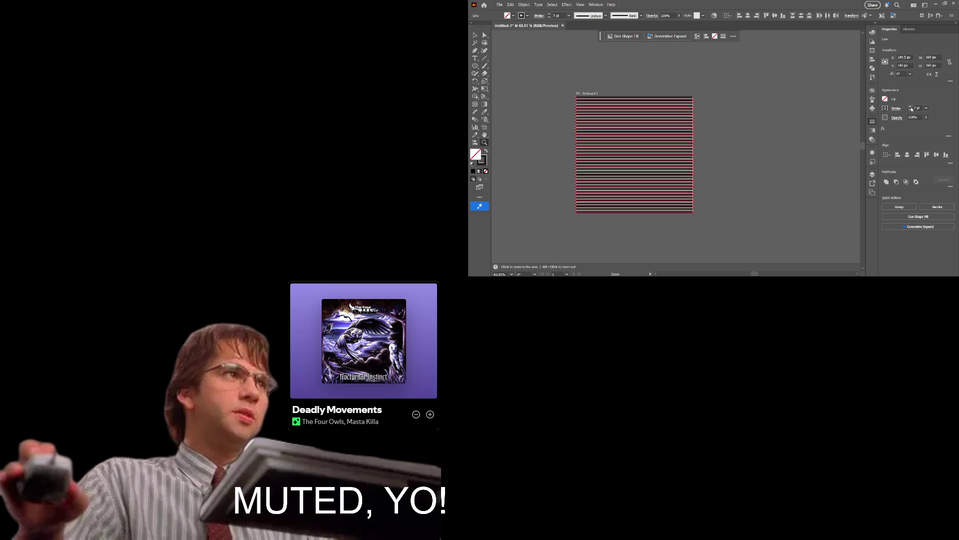
click(910, 110)
click(910, 111)
click(911, 110)
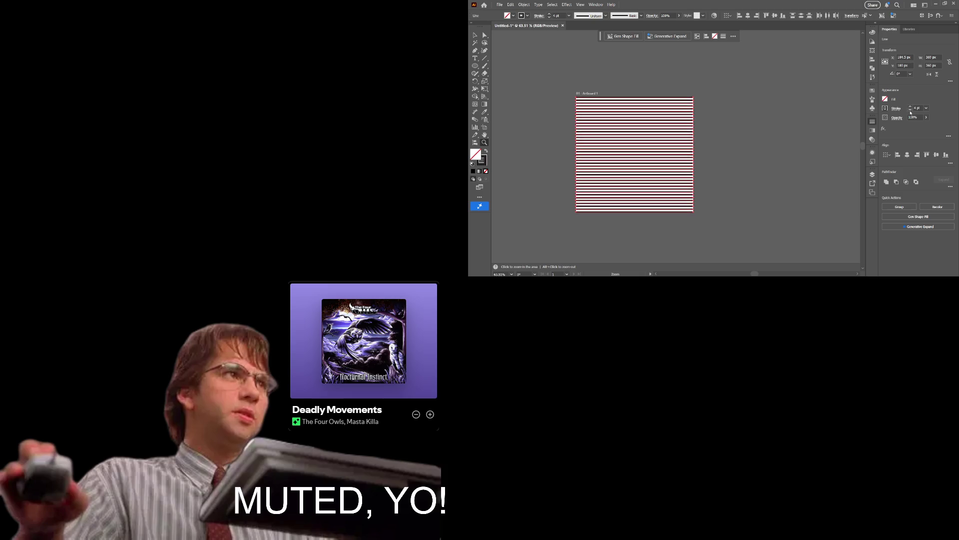
click(910, 111)
click(910, 111)
click(910, 111)
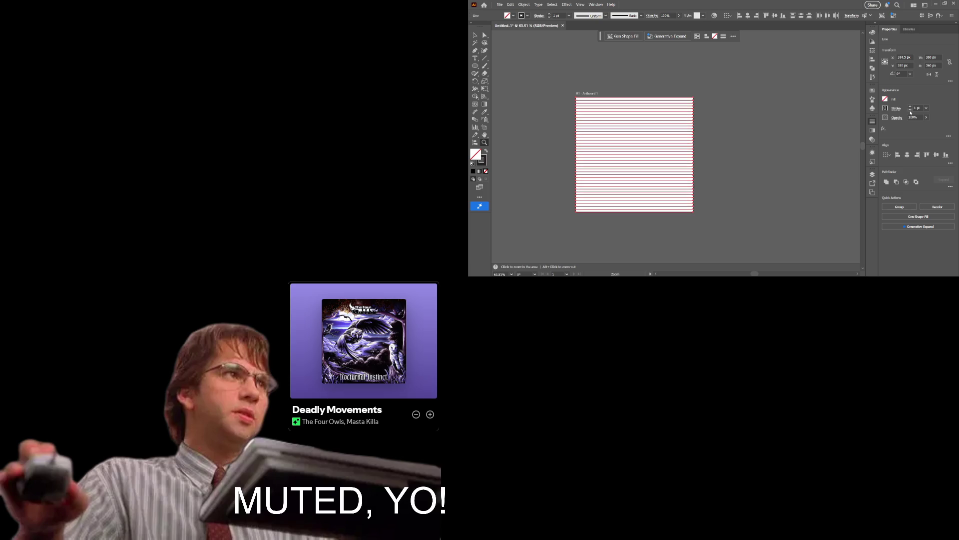
Step the stripes' stroke weight between 2, 3 and 4 pt.
click(911, 107)
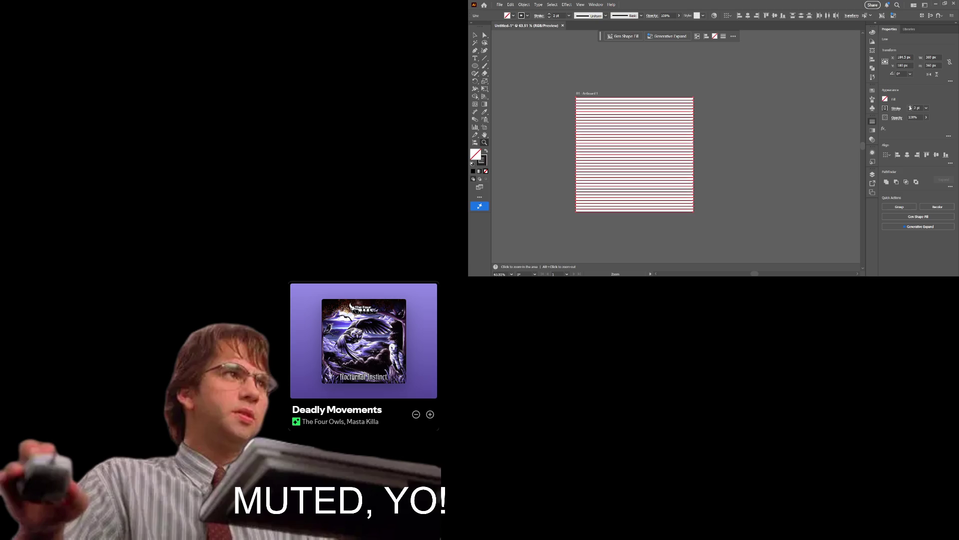
click(910, 107)
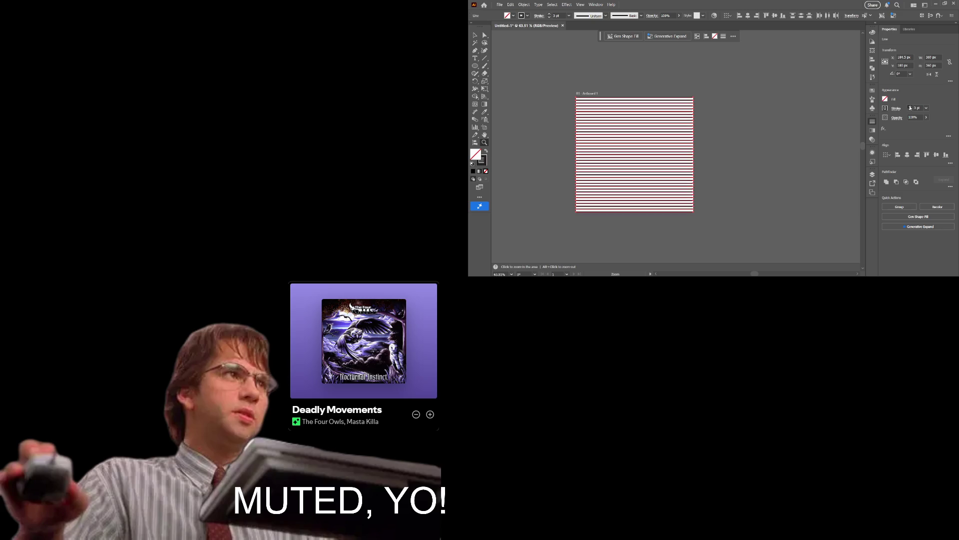
click(911, 107)
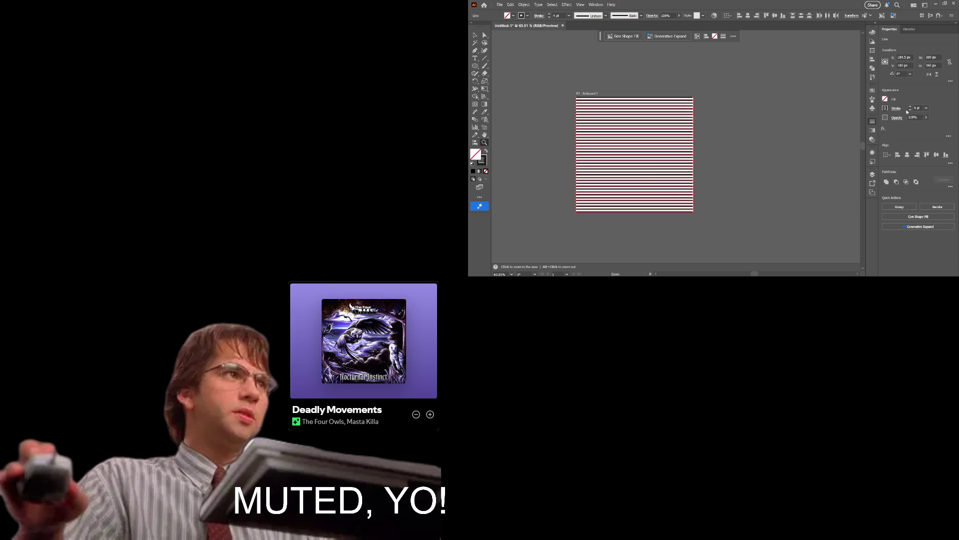
click(909, 110)
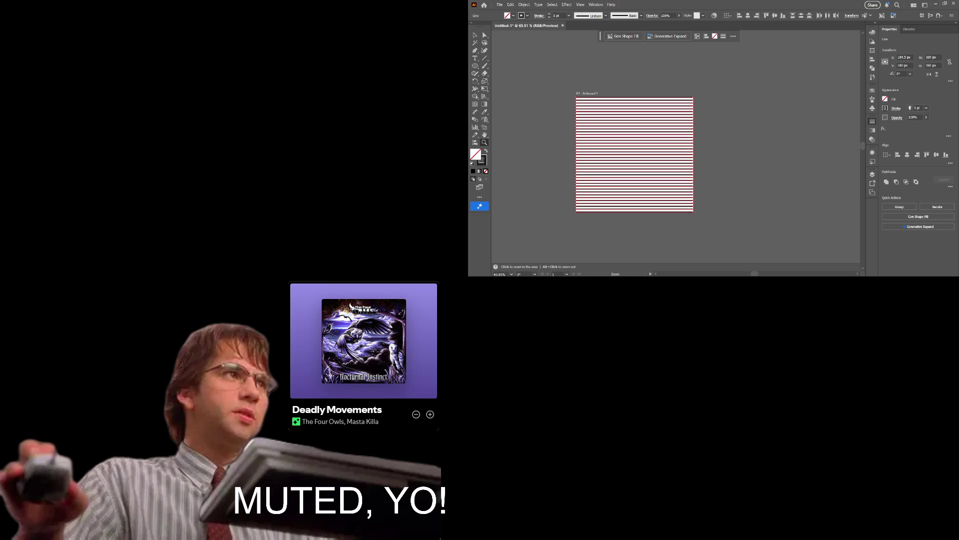
click(910, 107)
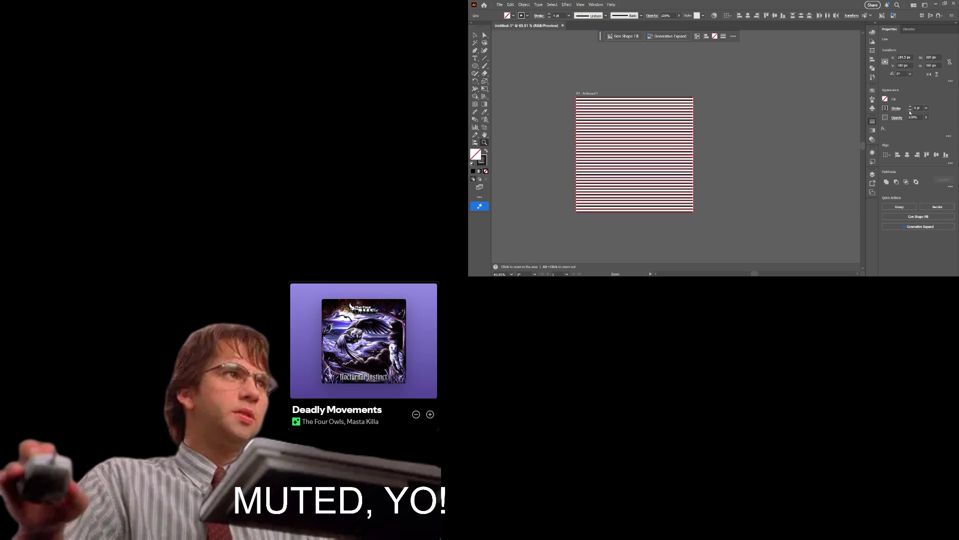
click(909, 111)
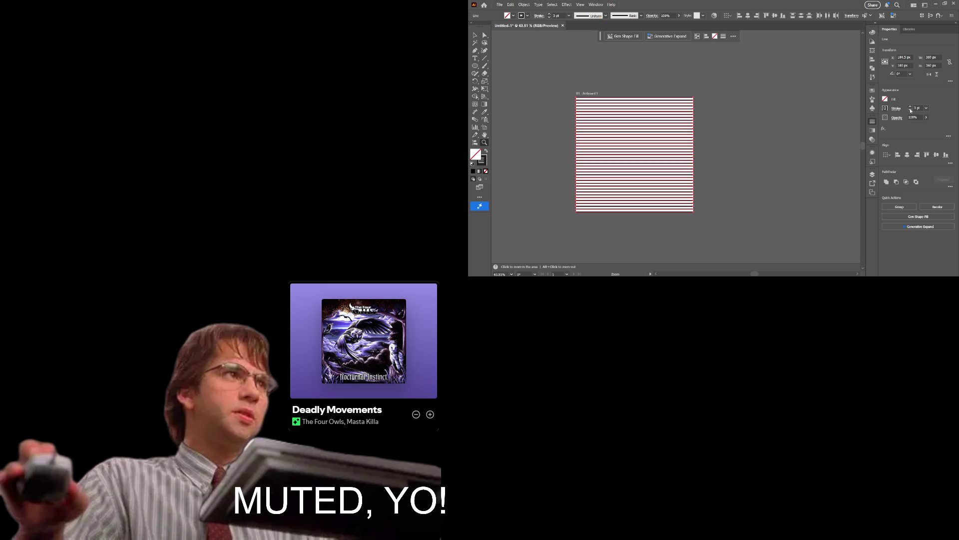
Try 5 pt and 7 pt on the stripes, then settle back at 4 pt.
click(911, 107)
click(911, 107)
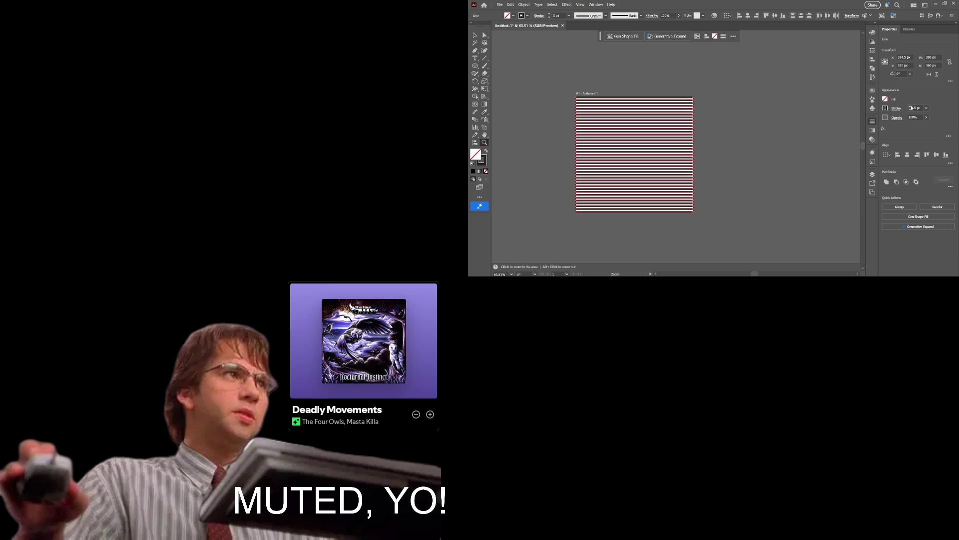
click(911, 107)
click(910, 107)
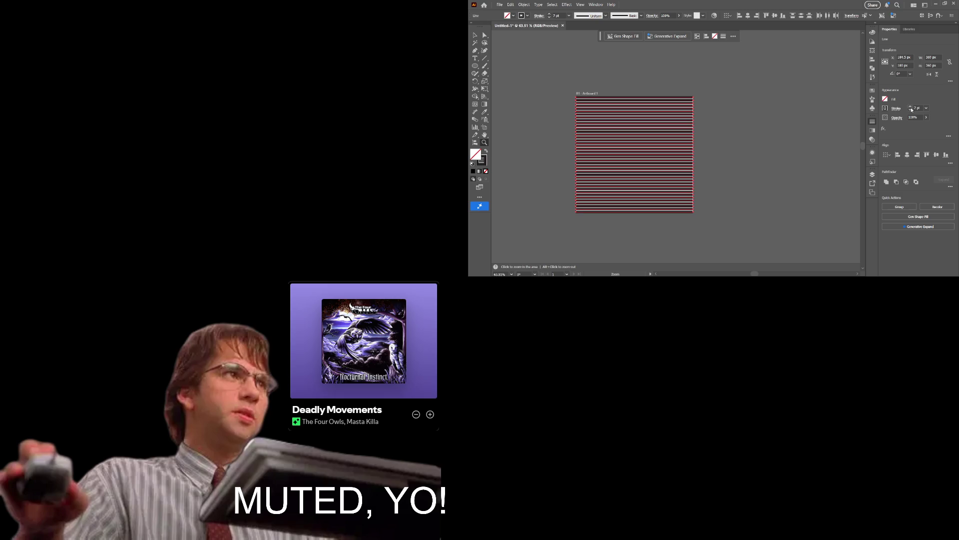
click(911, 110)
click(912, 110)
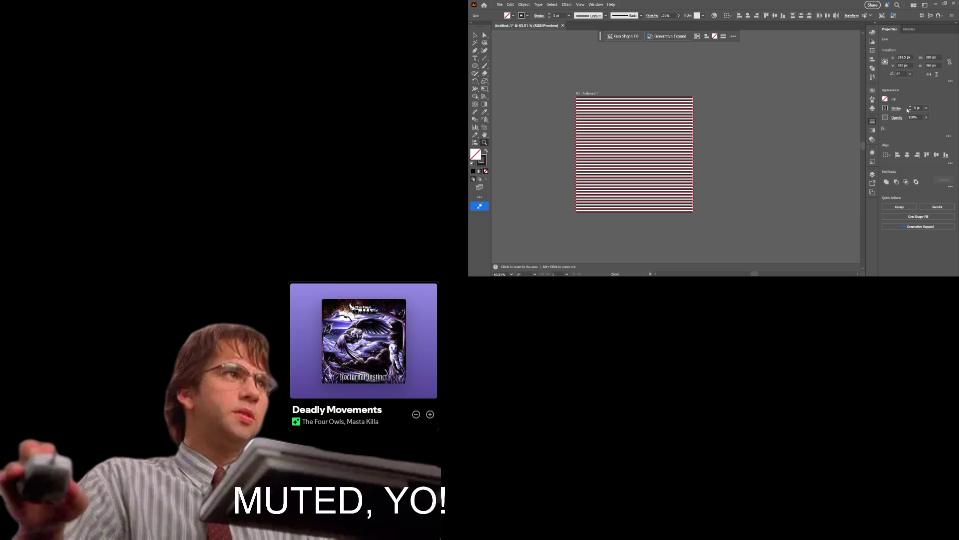
click(911, 110)
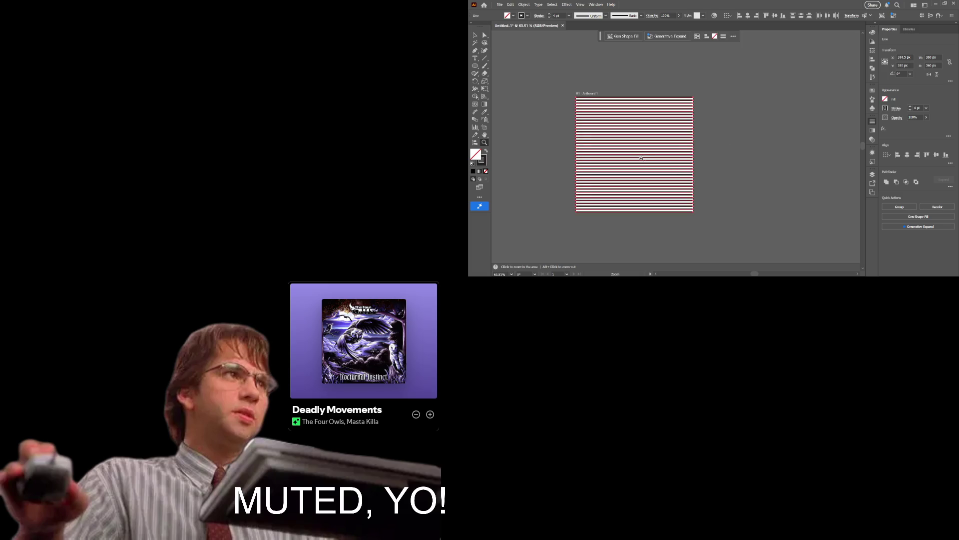
Raise all the stripes to a 6 pt stroke, check the zoomed view, and deselect everything.
scroll(658, 161, up, 2)
drag(658, 161, 549, 158)
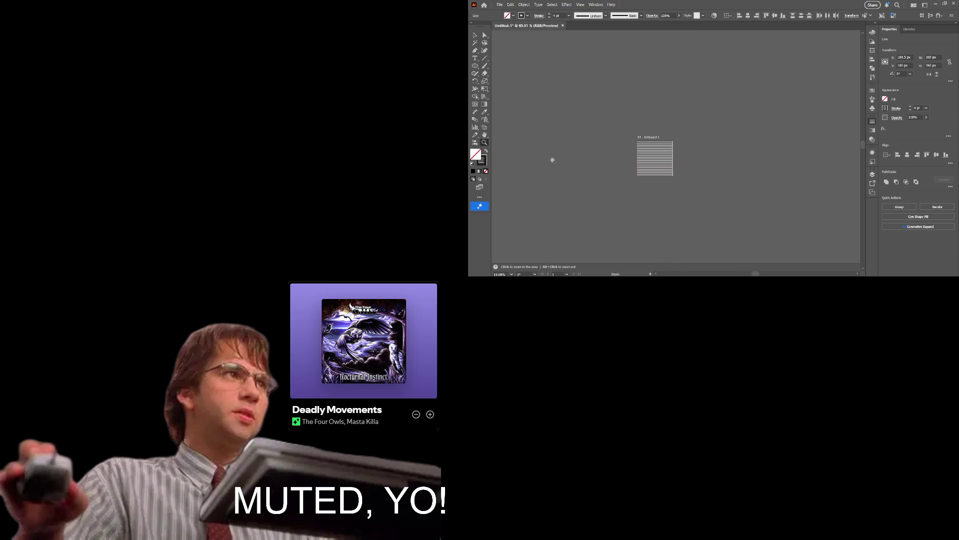
drag(712, 142, 709, 167)
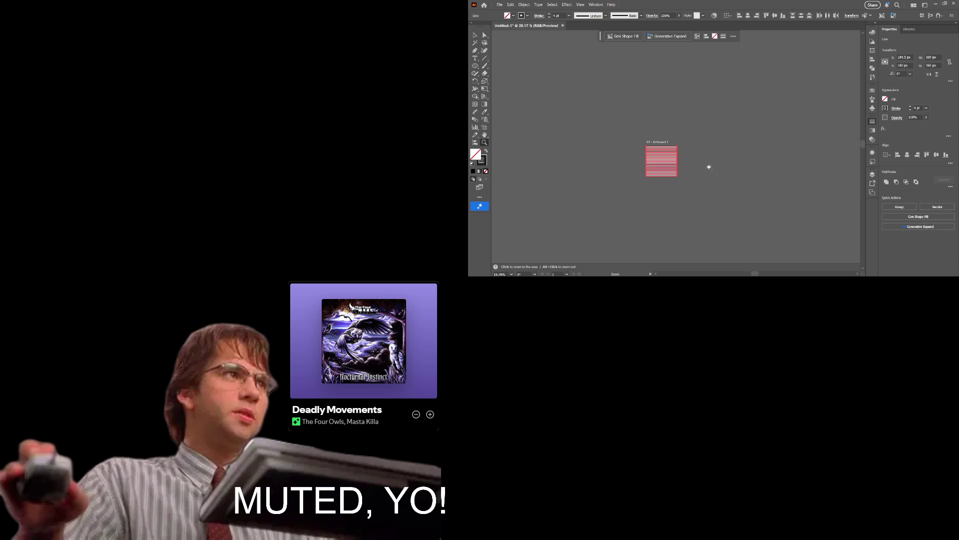
click(910, 107)
click(910, 107)
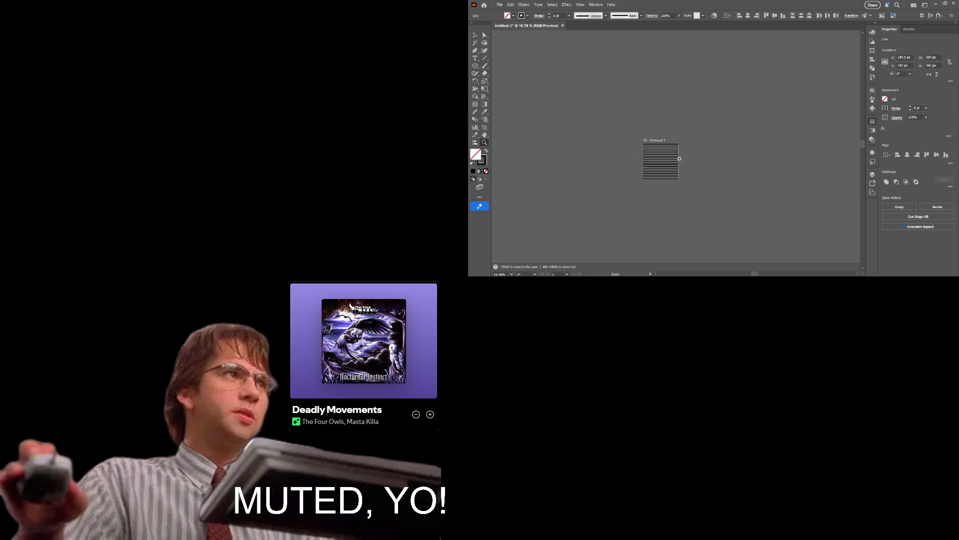
drag(709, 157, 714, 158)
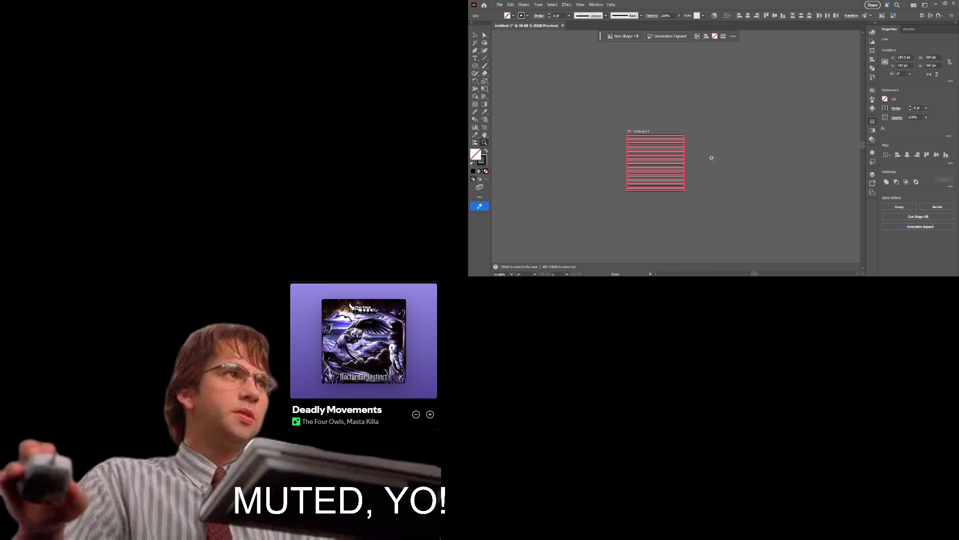
drag(711, 158, 707, 158)
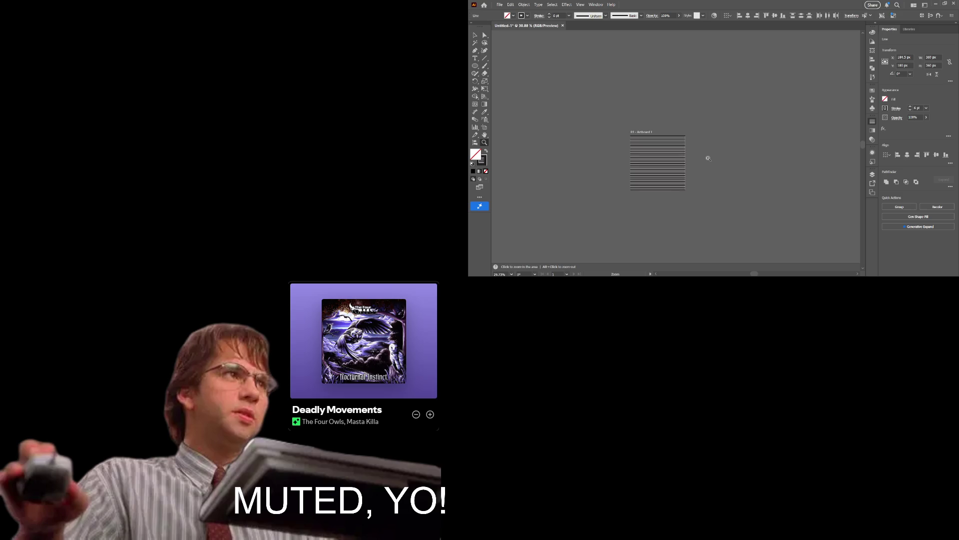
mouse_move(708, 158)
mouse_down()
mouse_move(740, 158)
mouse_move(695, 158)
mouse_up()
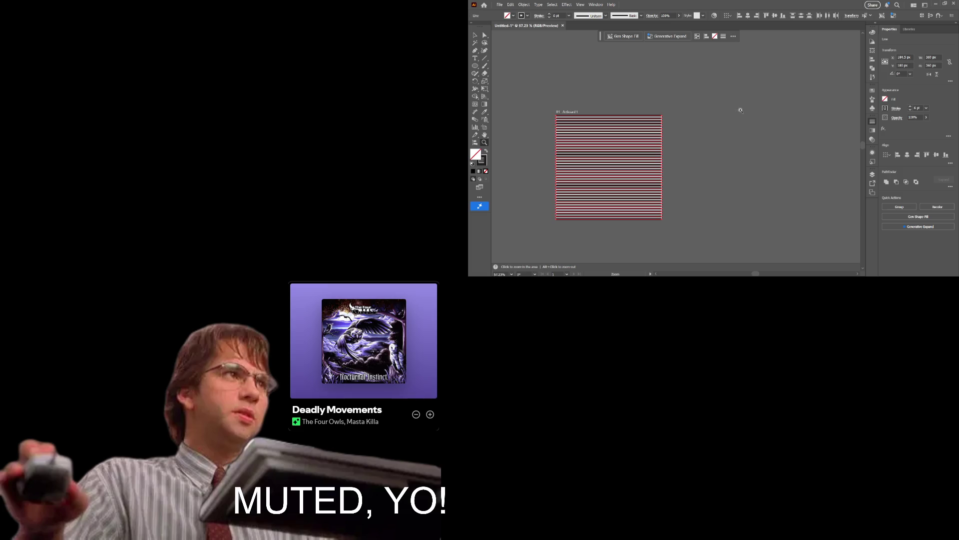
key(ctrl+shift+a)
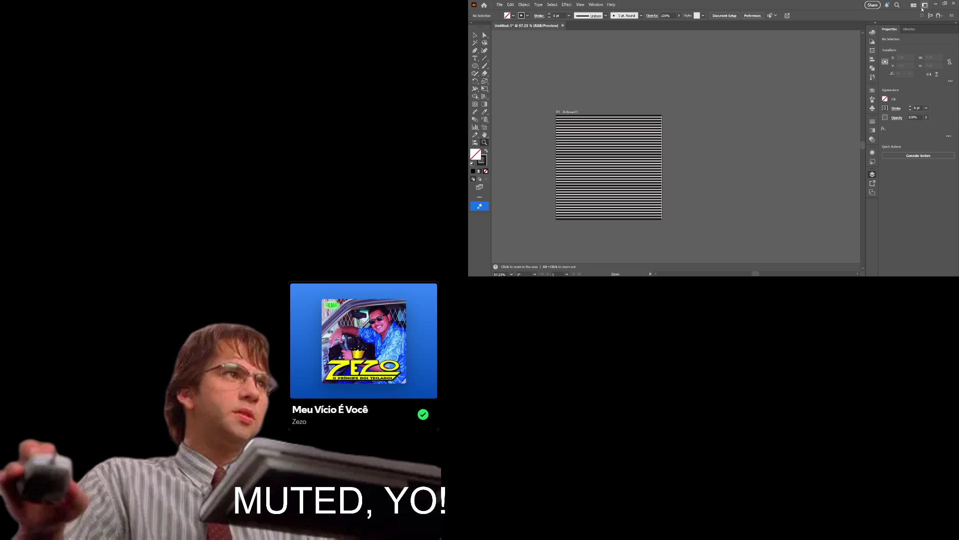
Minimize the Illustrator window.
click(937, 4)
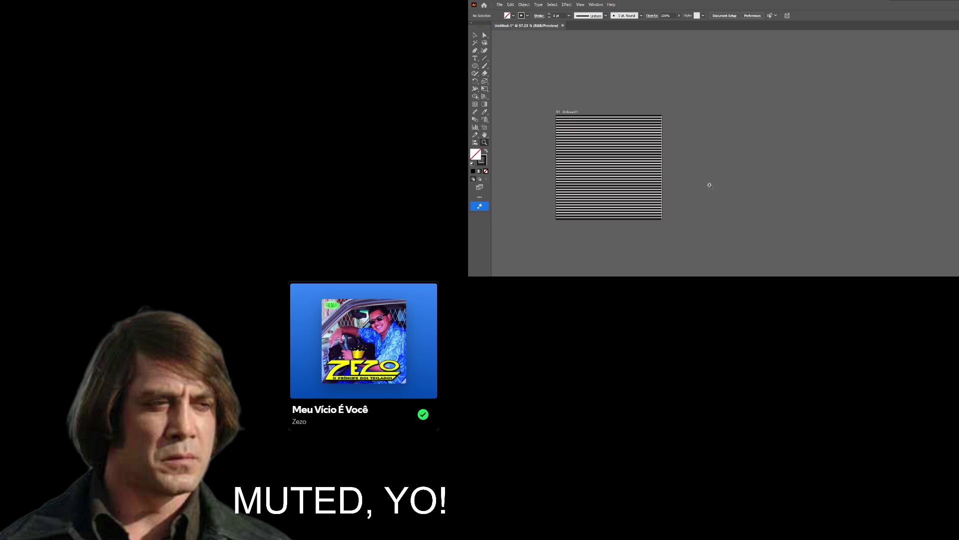
Toggle full-screen view, scroll toward the artboard, and switch to Outline mode.
key(f)
key(f)
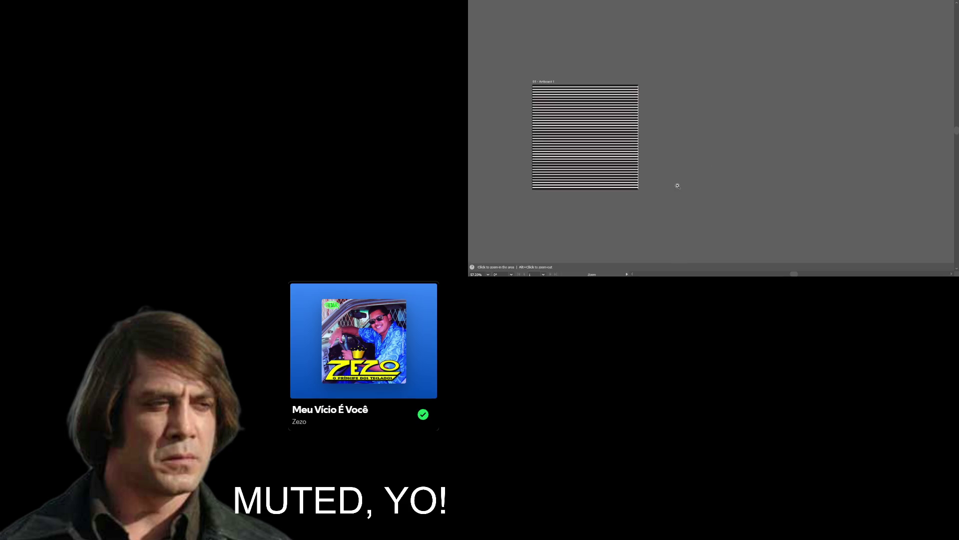
key(f)
scroll(677, 186, left, 5)
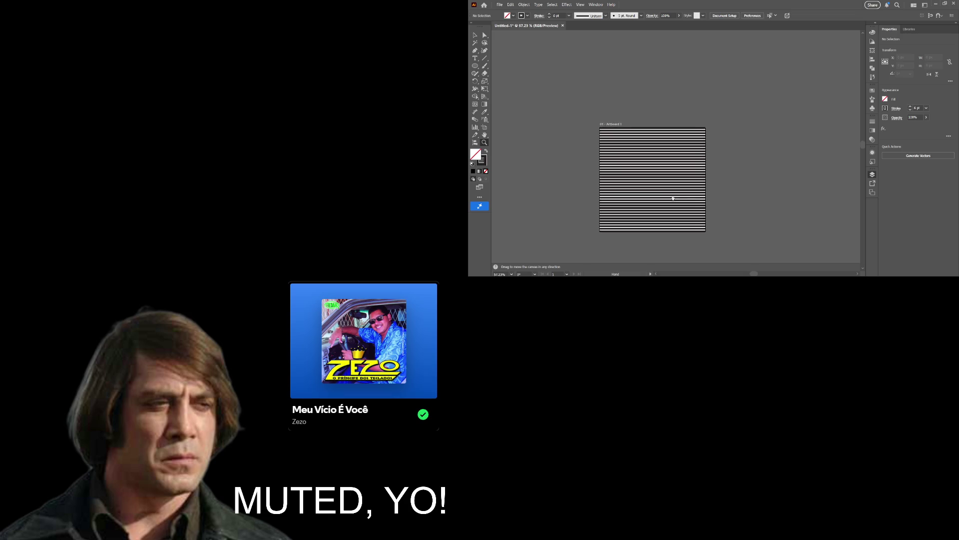
scroll(670, 187, up, 1)
scroll(667, 187, up, 5)
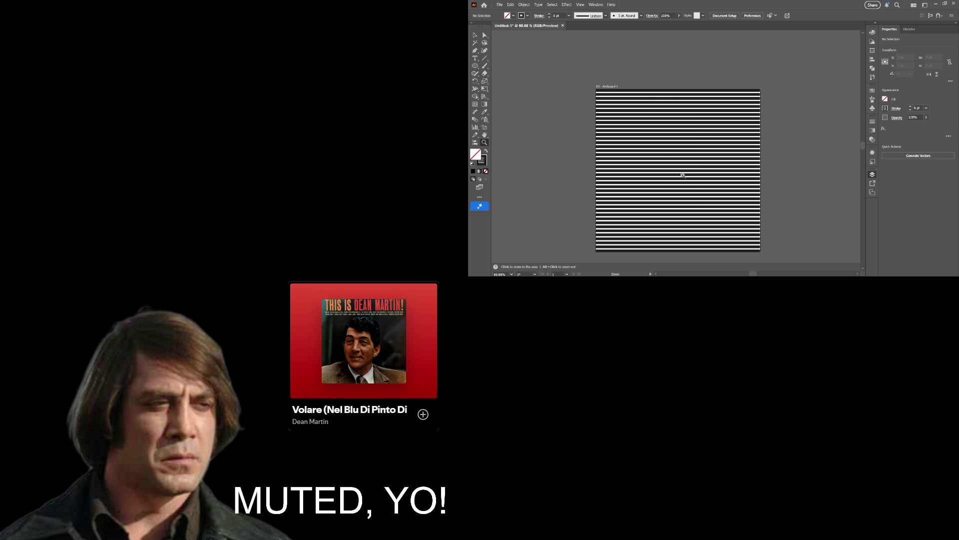
key(ctrl+y)
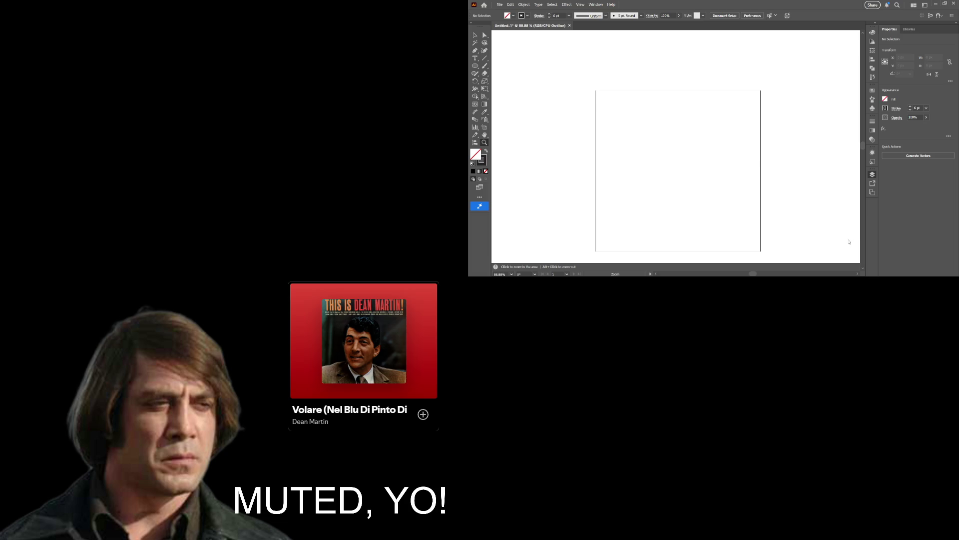
Return to Preview mode so the artboard shows plain white, and zoom it back to about 102%.
key(ctrl+y)
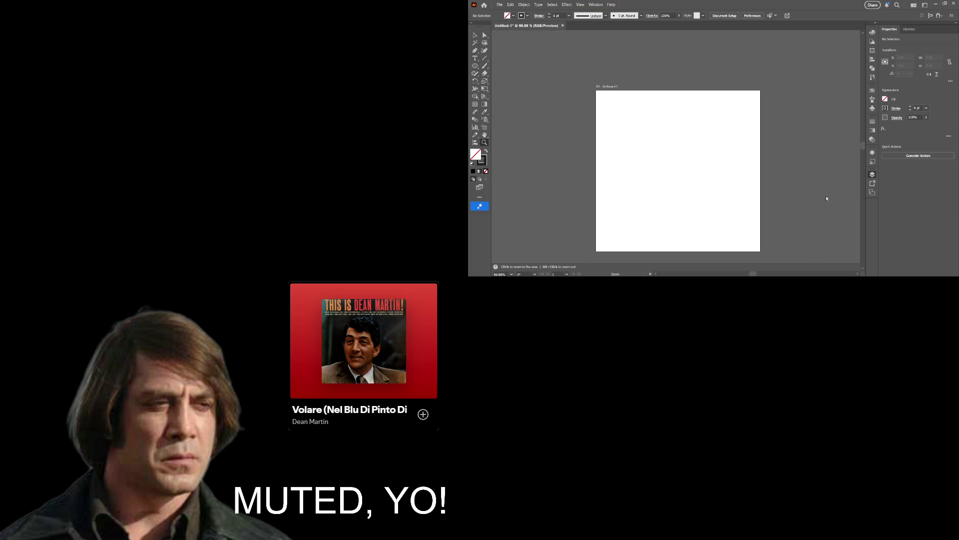
alt+click(746, 144)
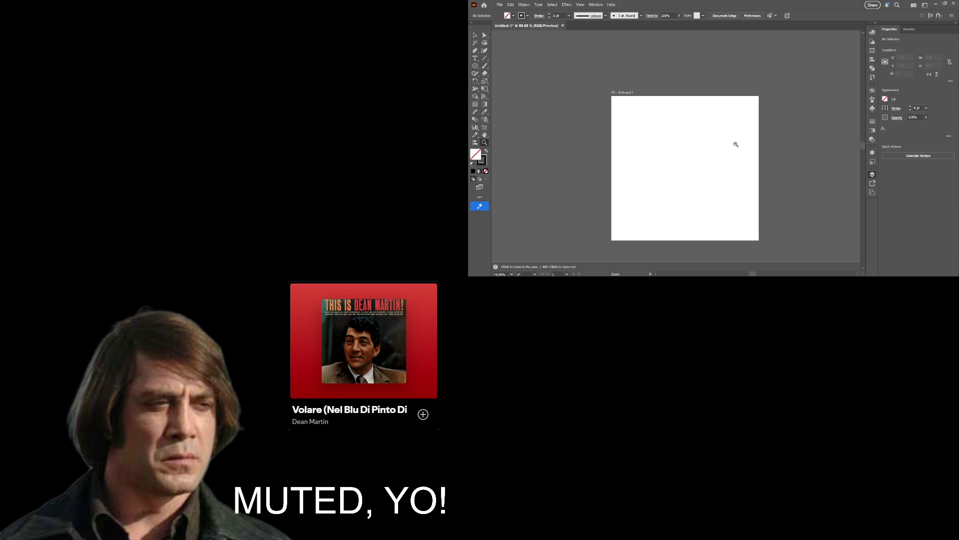
alt+click(736, 144)
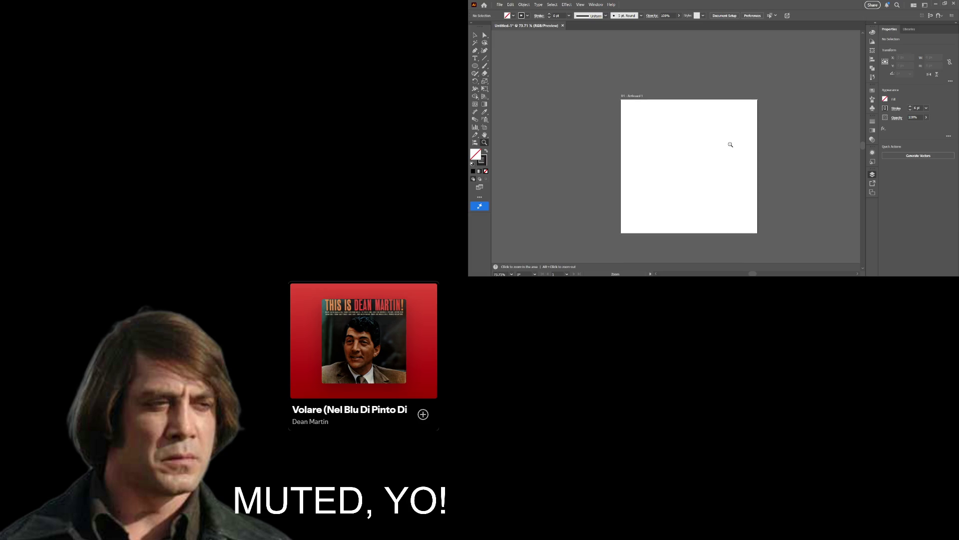
click(678, 138)
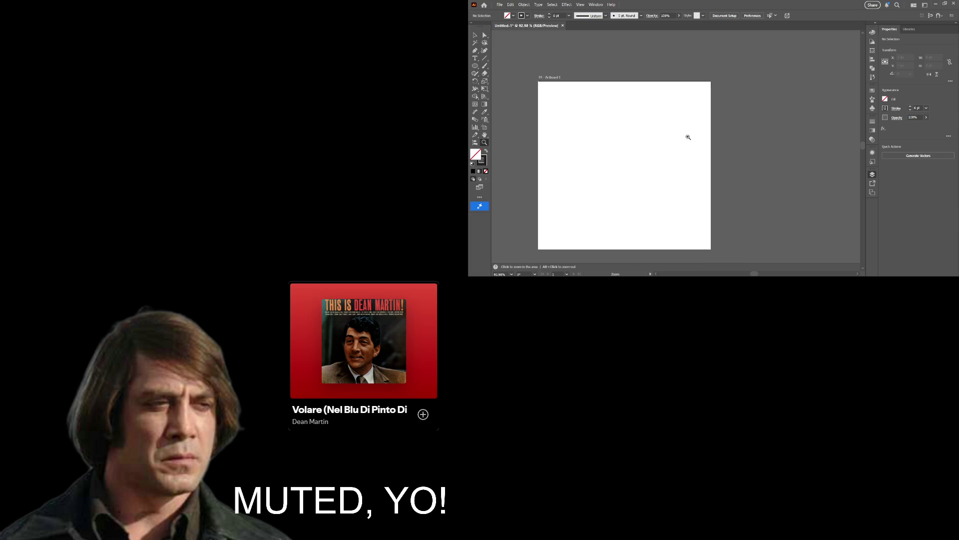
drag(636, 135, 623, 124)
click(592, 122)
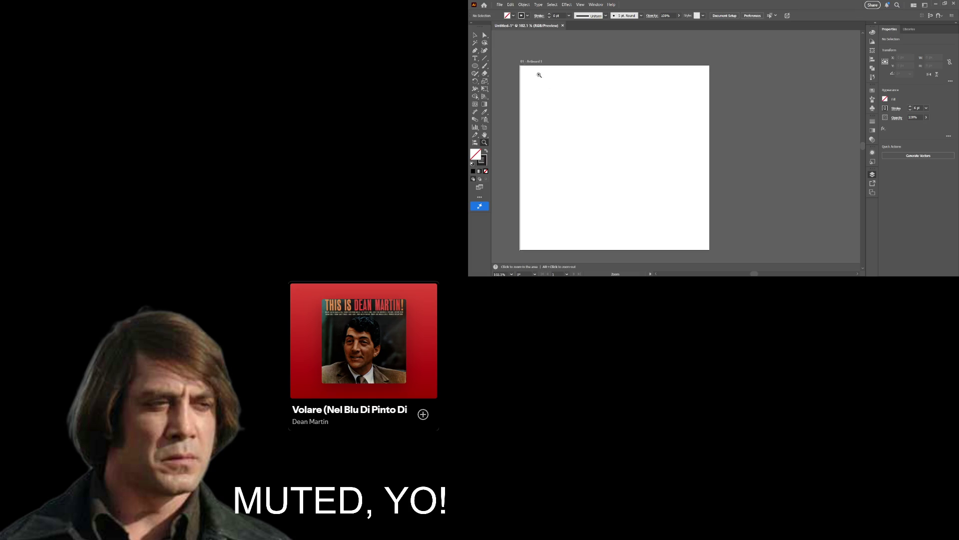
click(499, 6)
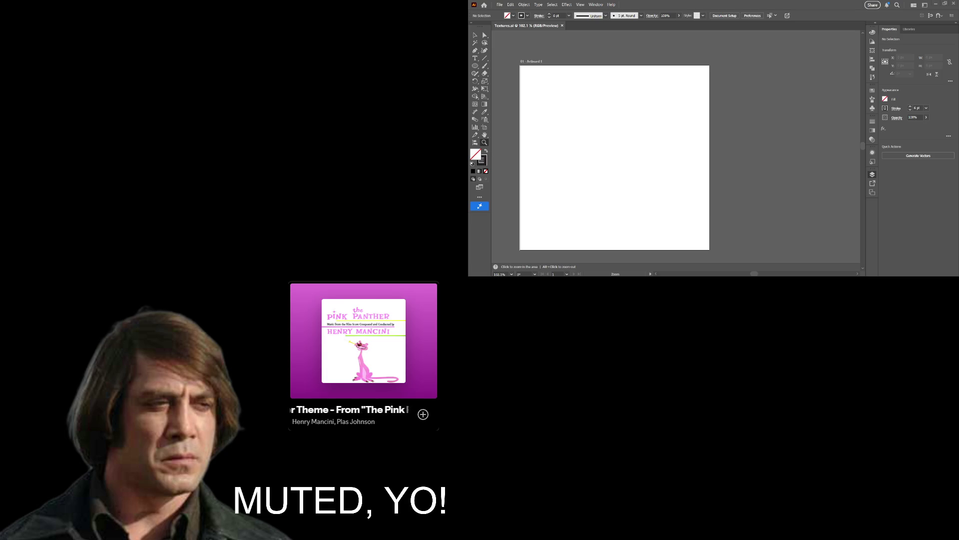
Show the Layers panel with Layer 3 above the locked Scanlines and screentone layers, then hide it.
key(F7)
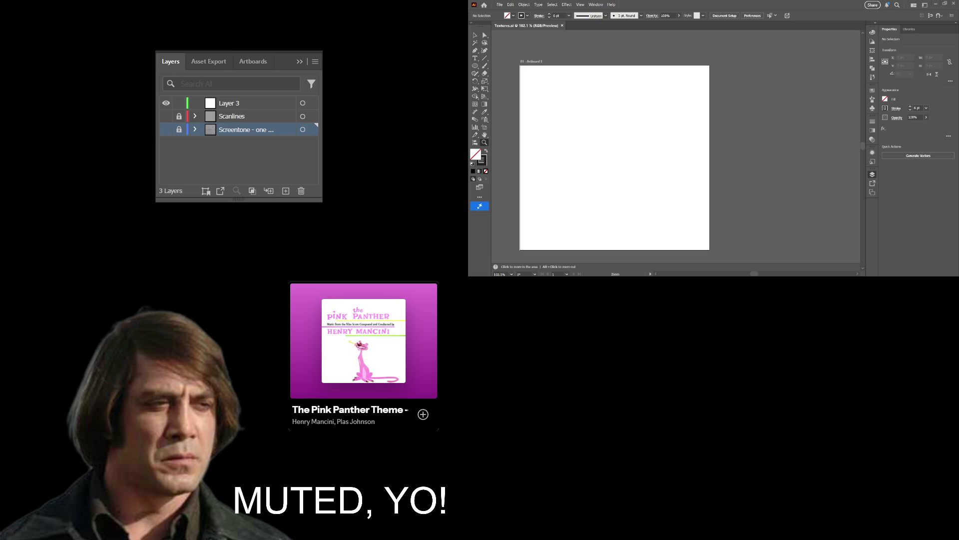
key(F7)
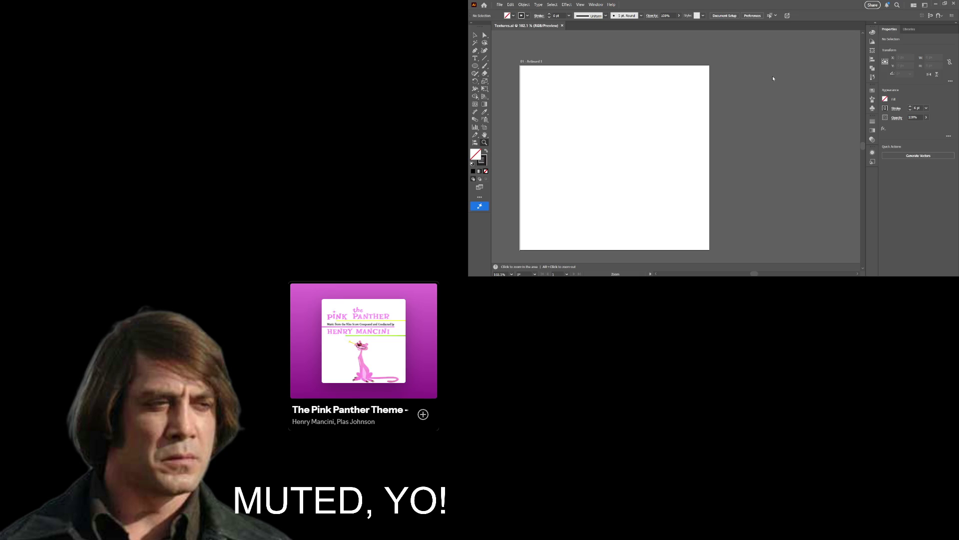
Close Textures.ai to return to the Home screen's Recent files grid.
key(ctrl+w)
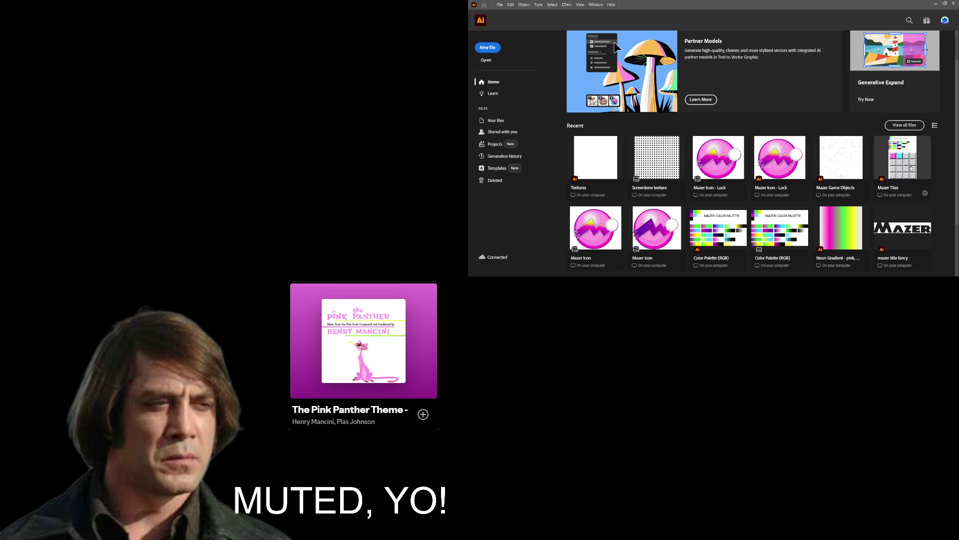
Open Mazer Tiles from Recent files and pan up to bring the beveled tile grid into view.
click(882, 167)
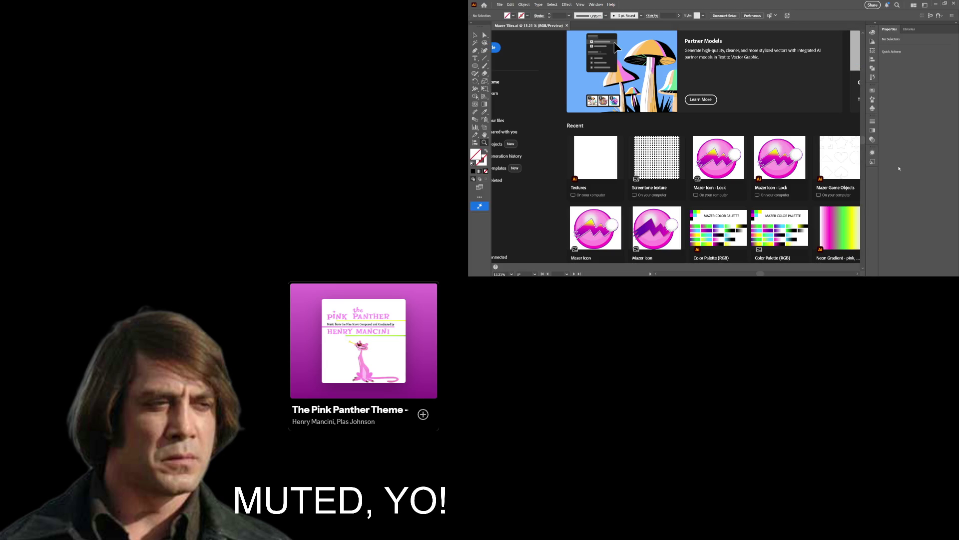
mouse_move(668, 167)
mouse_down()
mouse_move(621, 96)
mouse_move(635, 114)
mouse_move(688, 118)
mouse_move(659, 125)
mouse_up()
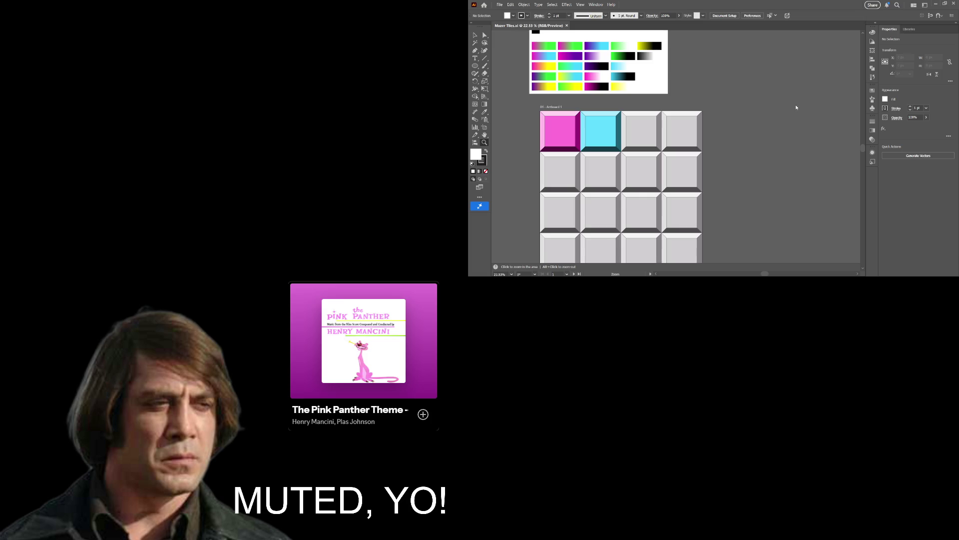
Alt-drag a copy of the cyan tile onto the third tile of the top row.
click(475, 35)
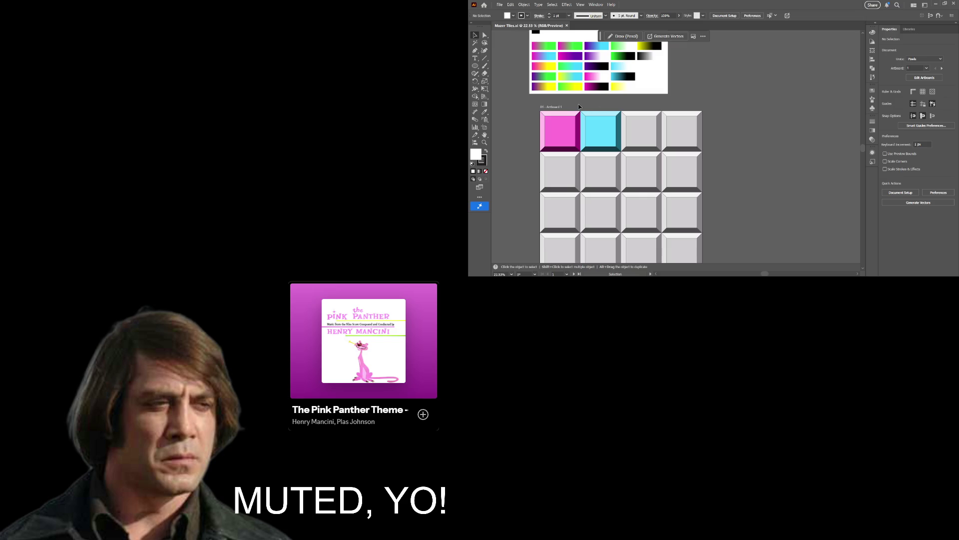
click(621, 152)
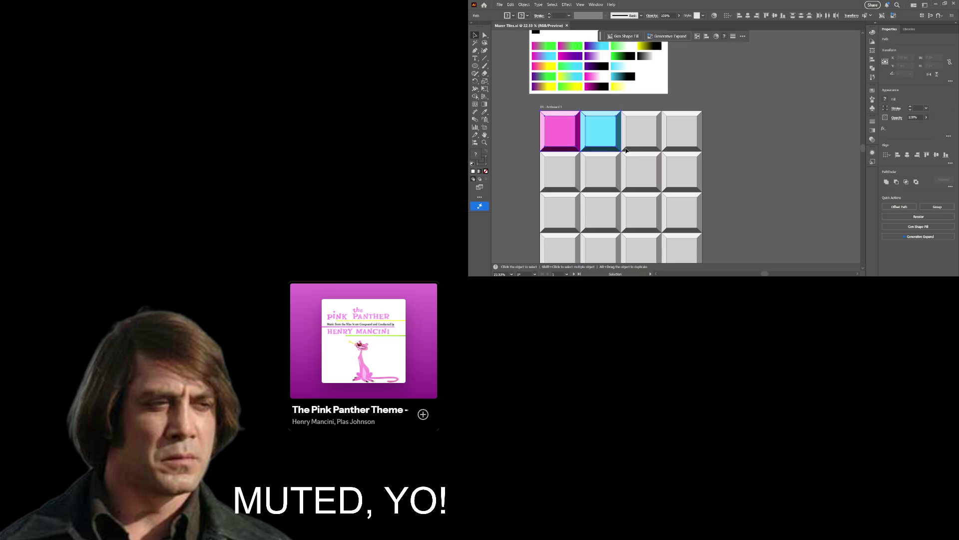
click(582, 101)
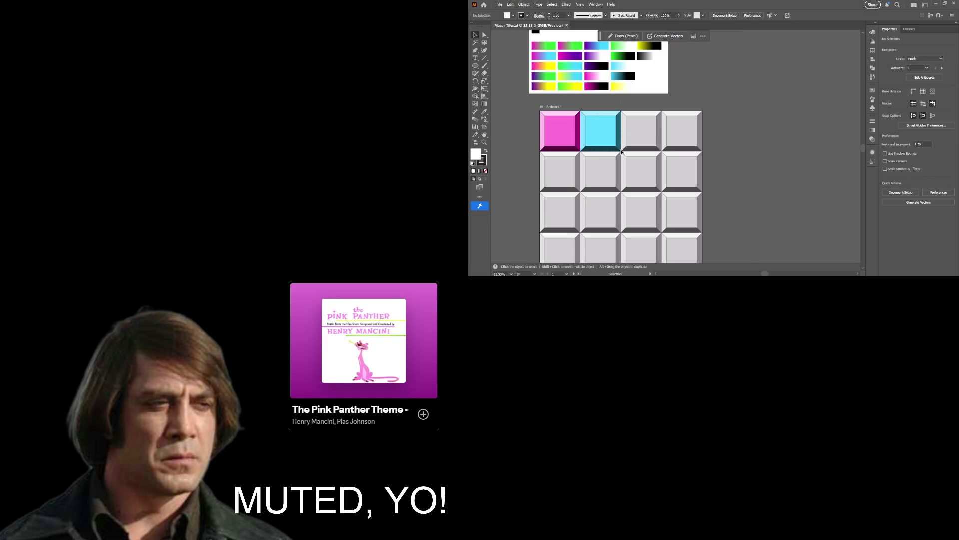
drag(620, 151, 651, 148)
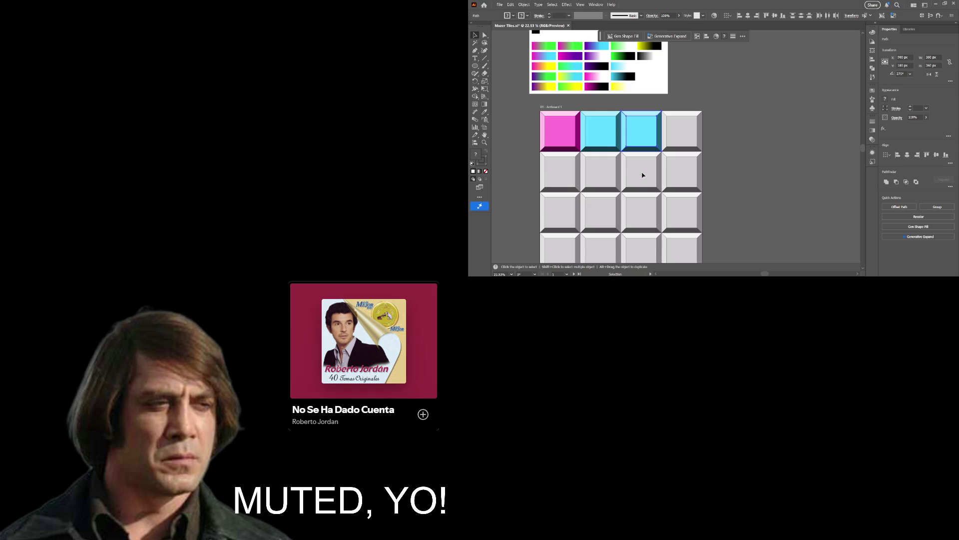
scroll(637, 168, up, 3)
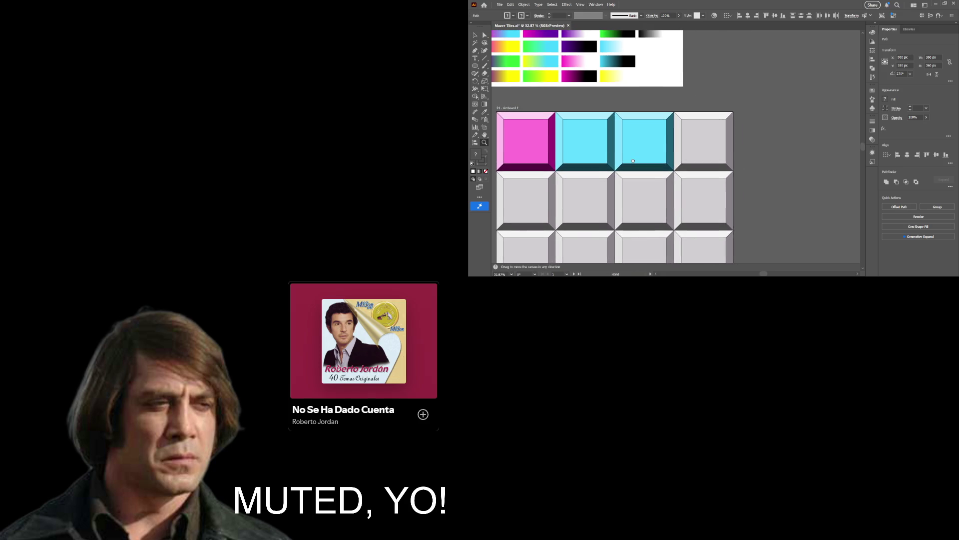
Zoom and pan until the MAZER COLOR PALETTE artboard shows above the tile grid, then deselect.
scroll(633, 161, up, 1)
mouse_move(633, 161)
mouse_down()
mouse_move(718, 204)
mouse_move(710, 204)
mouse_up()
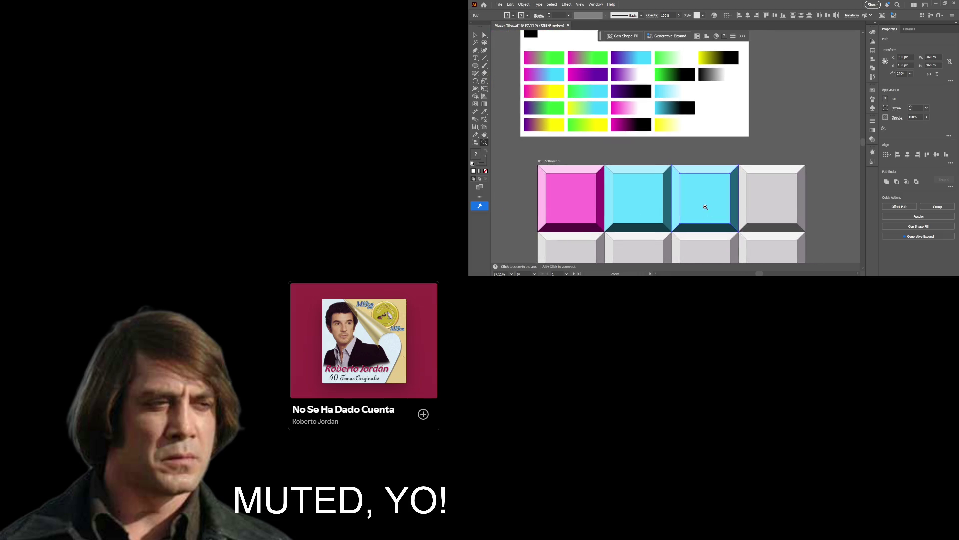
scroll(700, 208, down, 2)
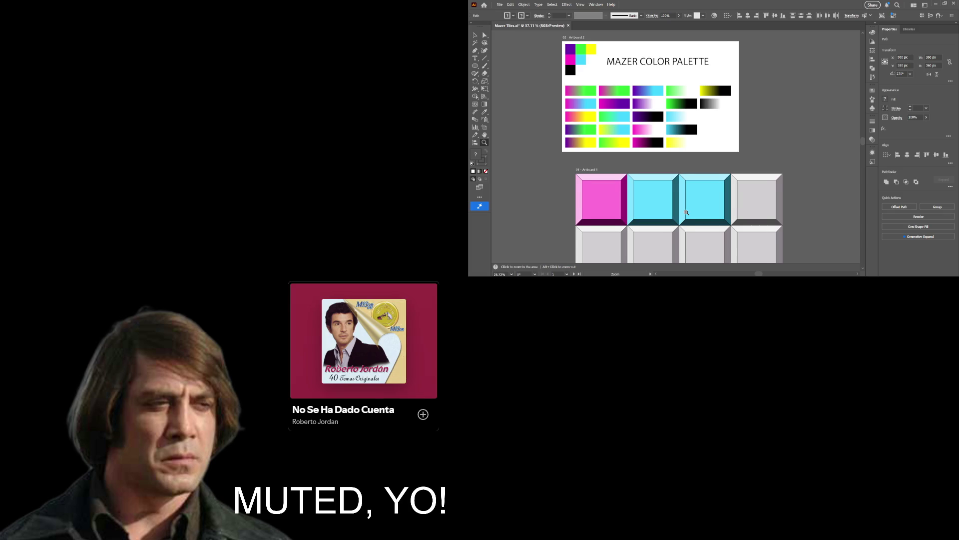
scroll(688, 212, up, 1)
scroll(690, 212, down, 1)
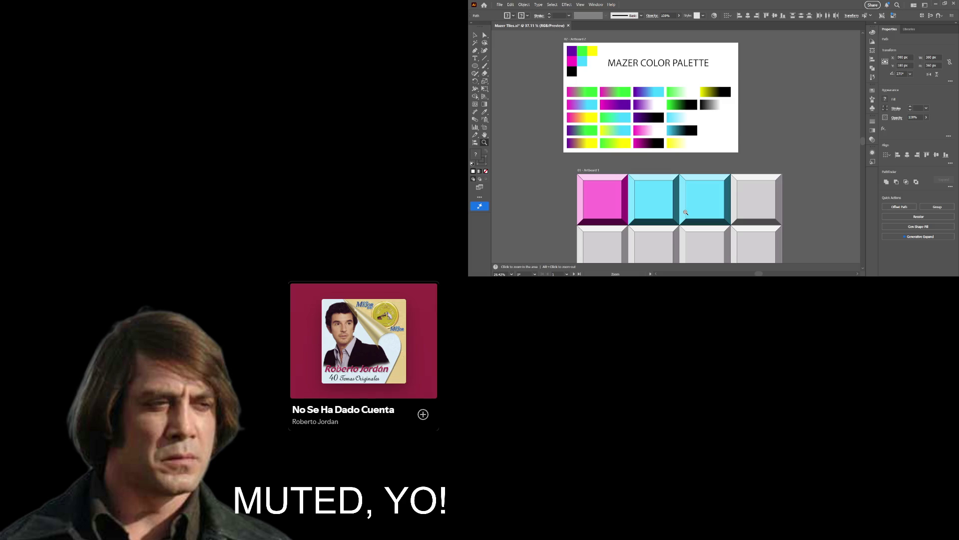
scroll(688, 212, up, 1)
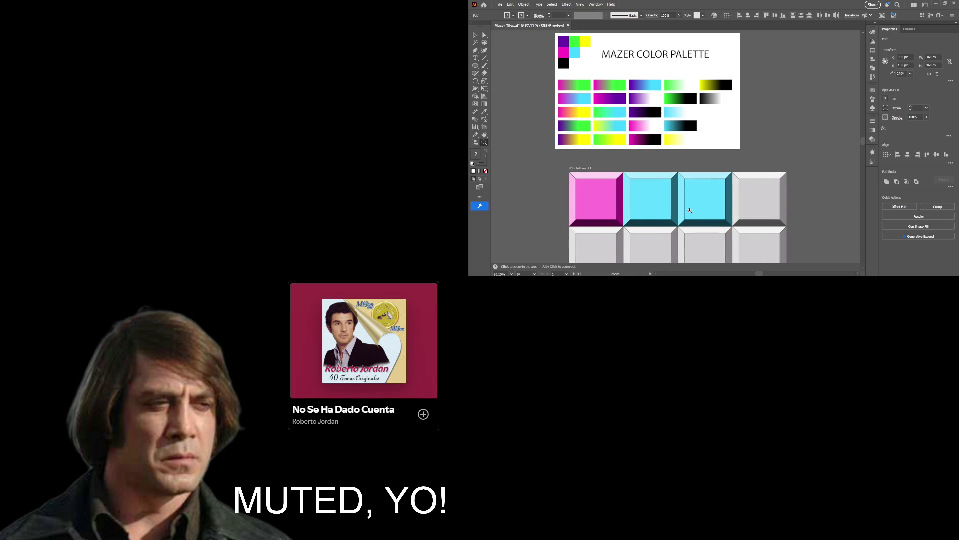
scroll(690, 211, down, 1)
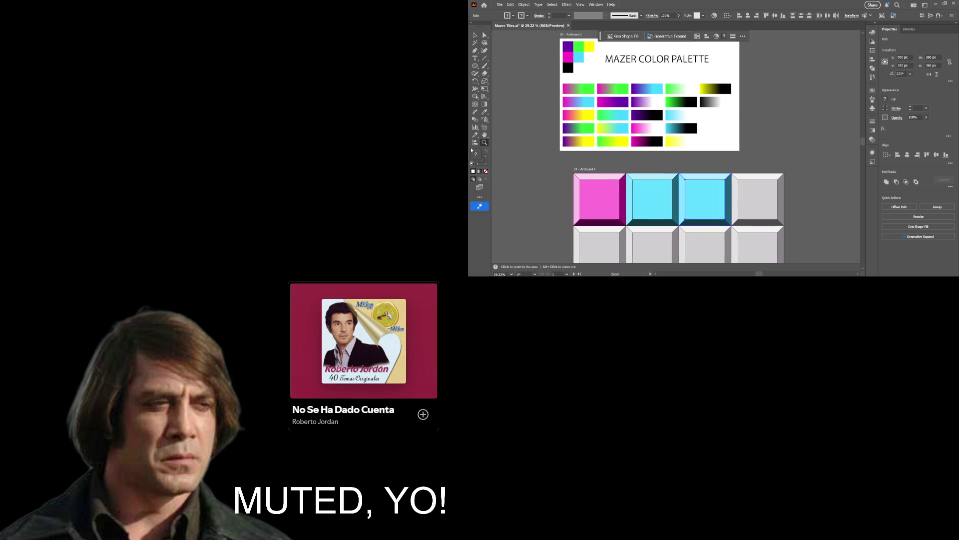
click(484, 112)
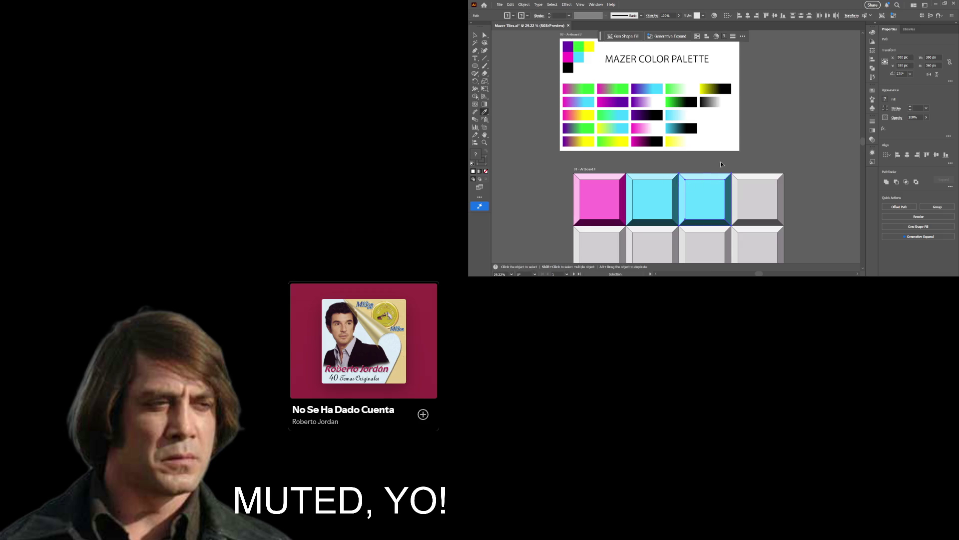
key(ctrl+shift+a)
Eyedrop the palette's bright green swatch onto the third tile's inner face.
key(a)
click(700, 198)
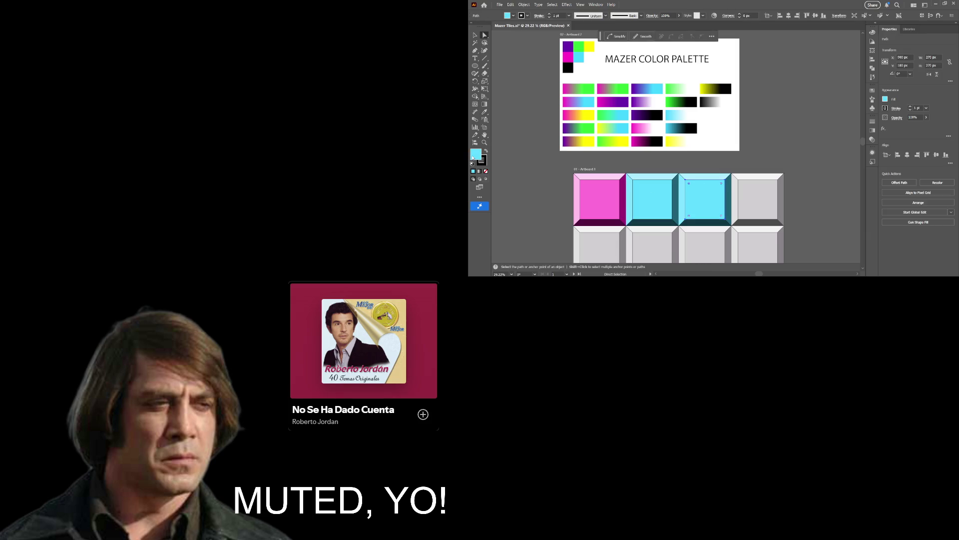
drag(588, 47, 580, 46)
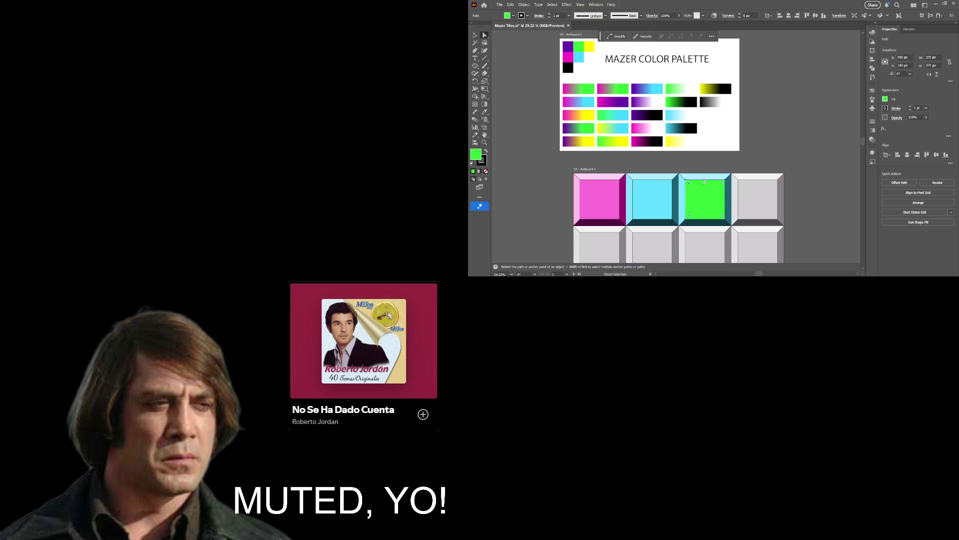
click(793, 179)
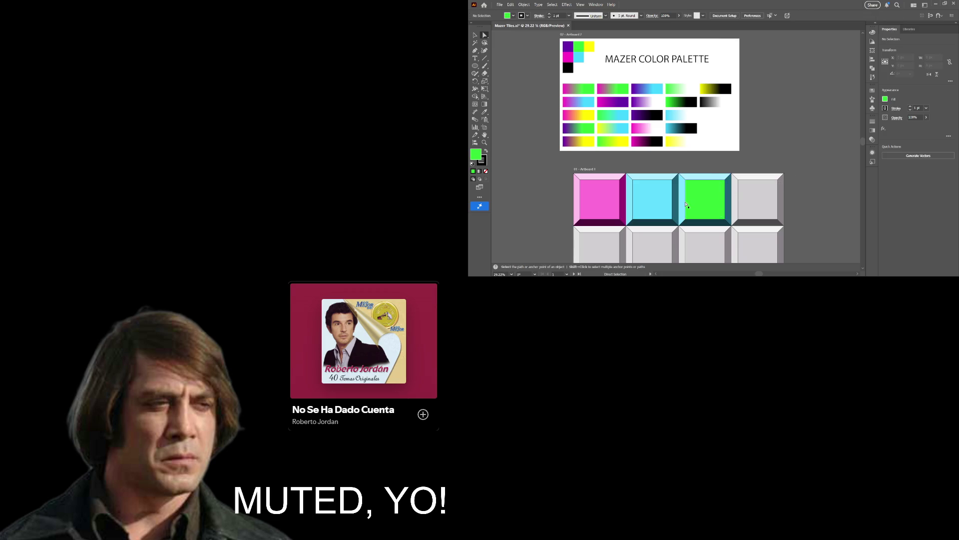
Colour the green tile's right and bottom bevels with dark greens from the green-to-black gradient.
click(727, 201)
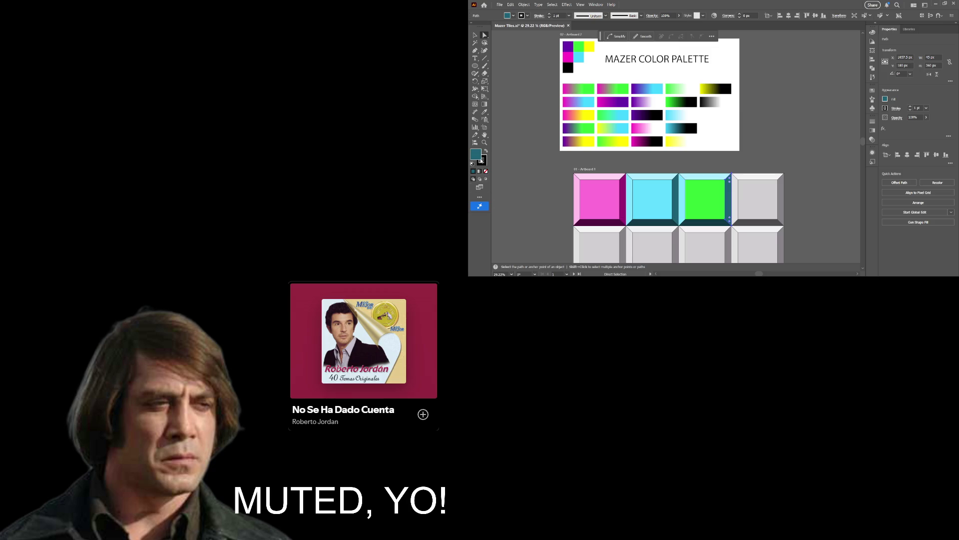
click(484, 111)
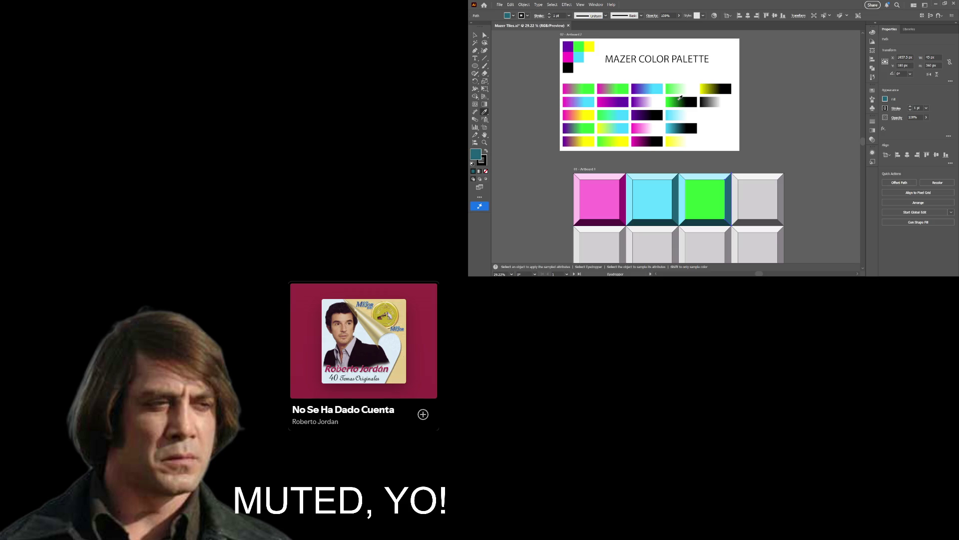
click(680, 99)
key(a)
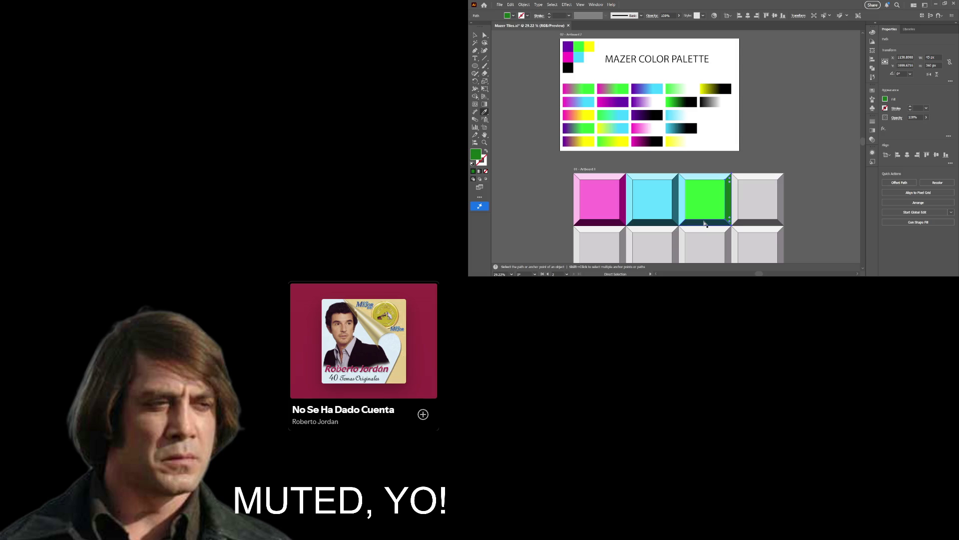
click(704, 223)
key(i)
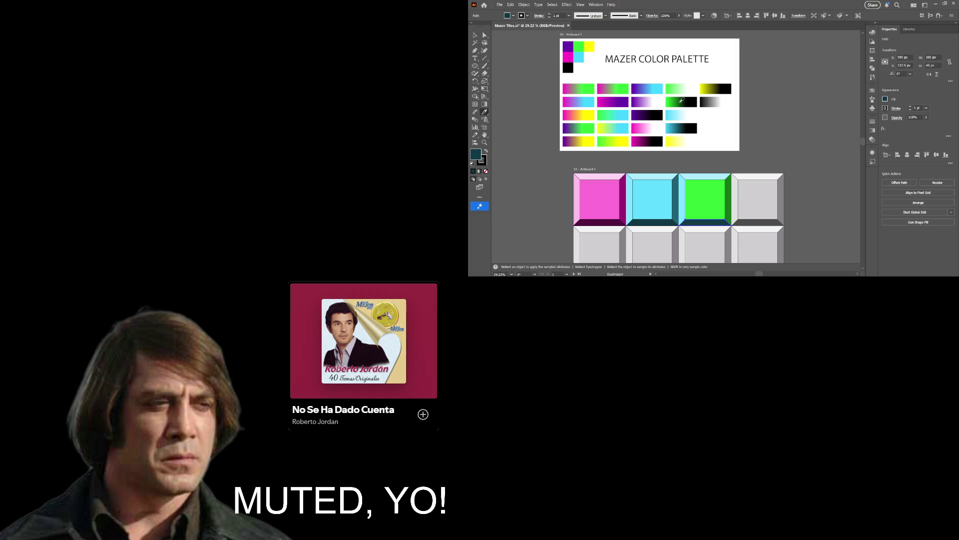
click(685, 98)
key(a)
key(i)
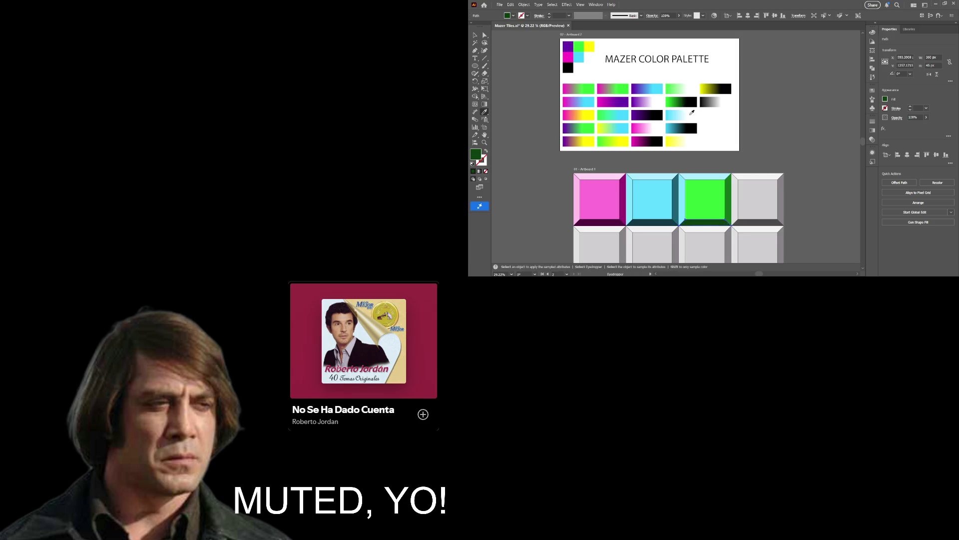
click(686, 100)
Fill the green tile's left and top bevels with light green sampled from the palette.
key(a)
click(683, 204)
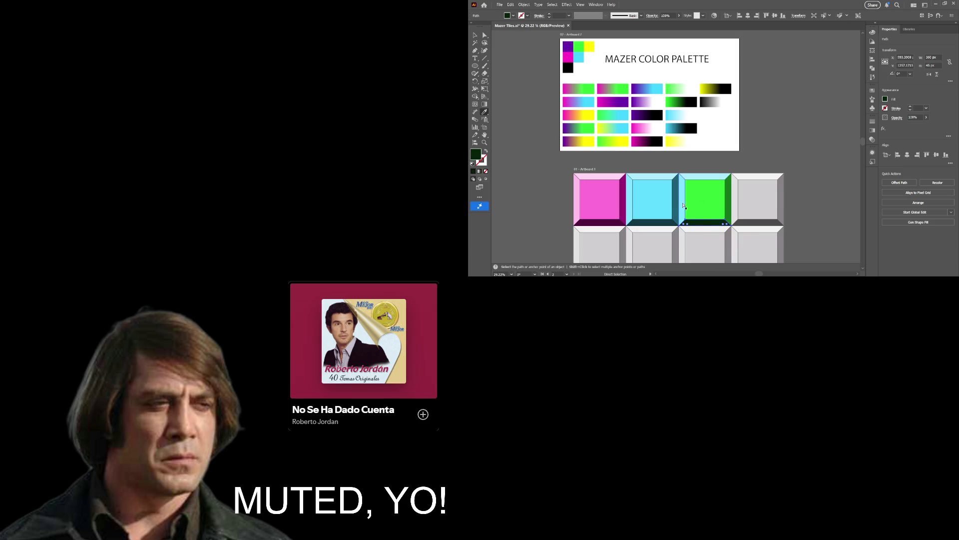
key(i)
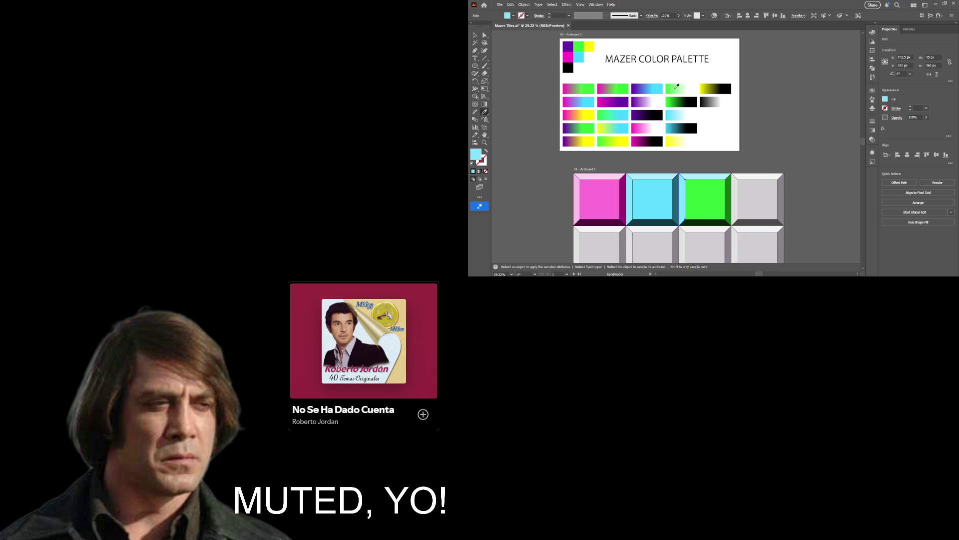
click(678, 86)
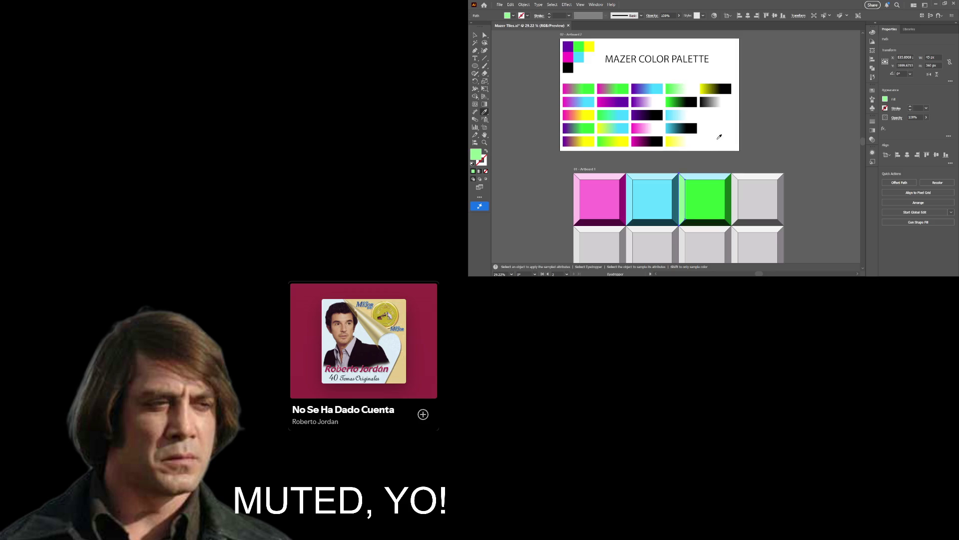
key(v)
click(692, 176)
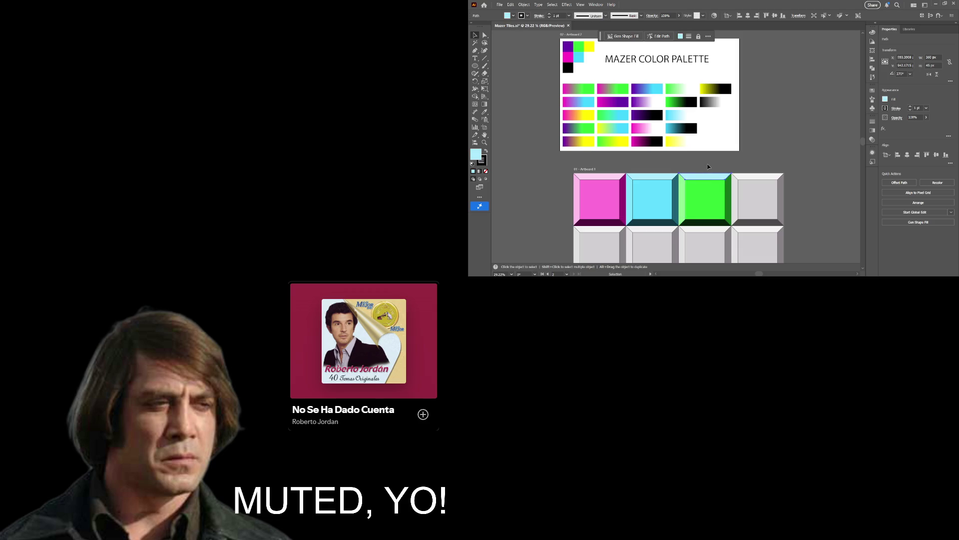
key(i)
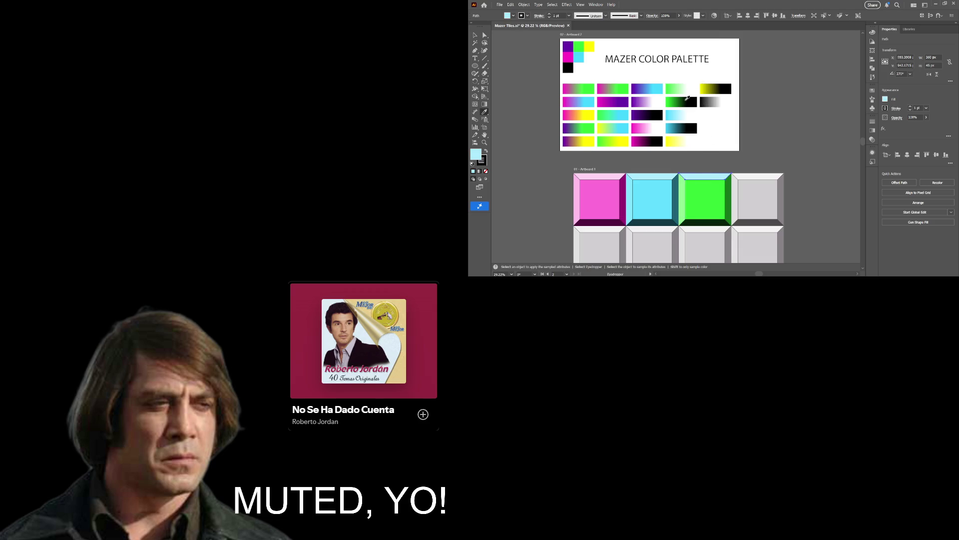
click(682, 86)
key(z)
mouse_move(730, 101)
mouse_down()
mouse_move(689, 110)
mouse_move(715, 179)
mouse_up()
key(ctrl+shift+a)
drag(536, 136, 623, 136)
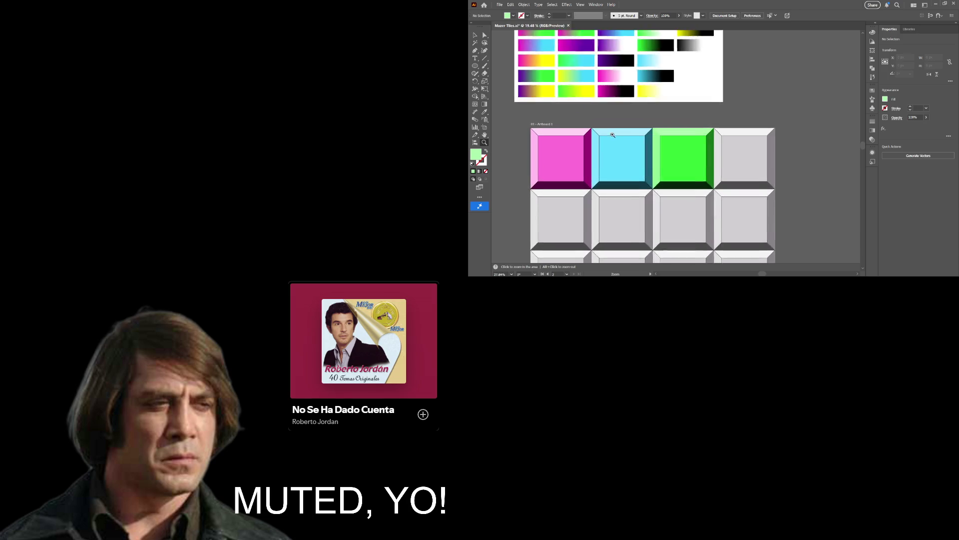
Select the green tile's top bevel path and preview colours across the palette's gradient swatches.
key(v)
click(688, 136)
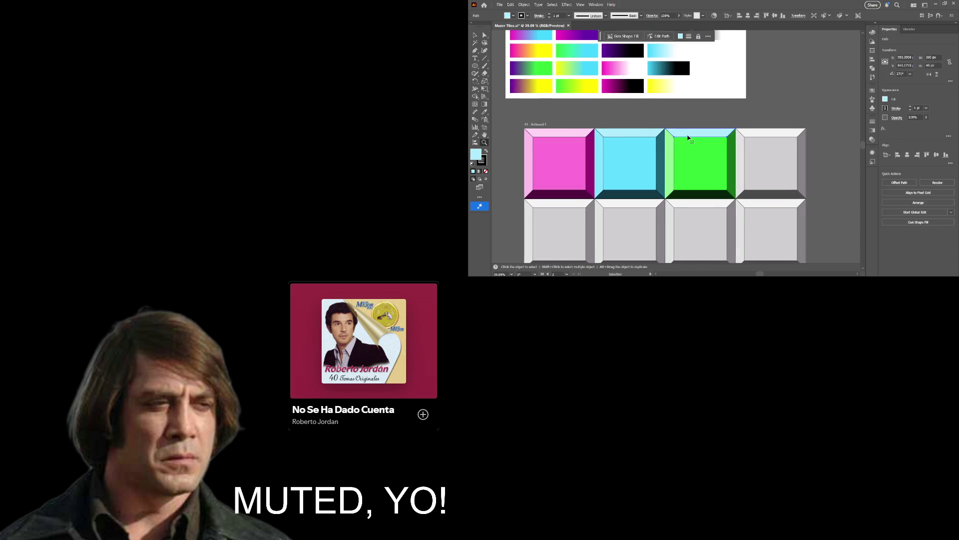
key(ctrl+shift+a)
key(z)
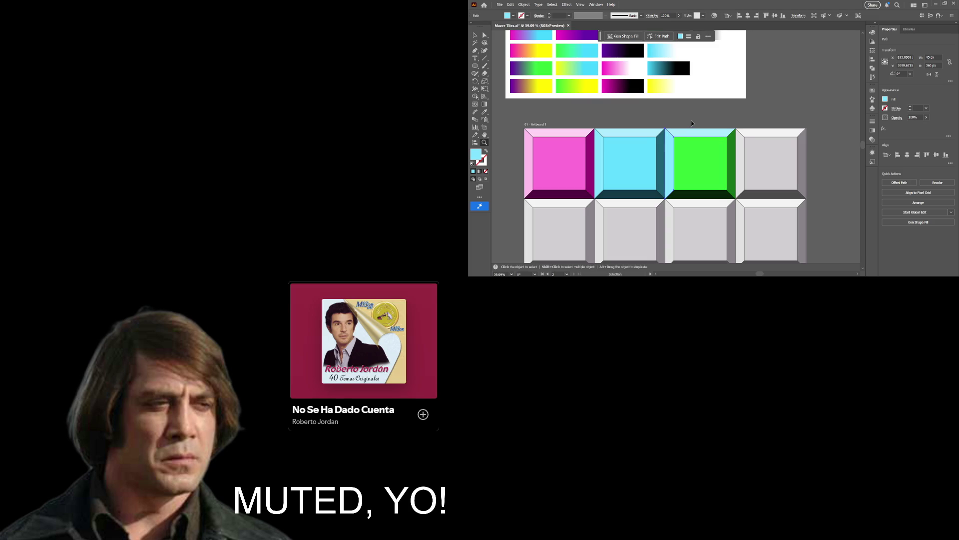
key(a)
click(691, 133)
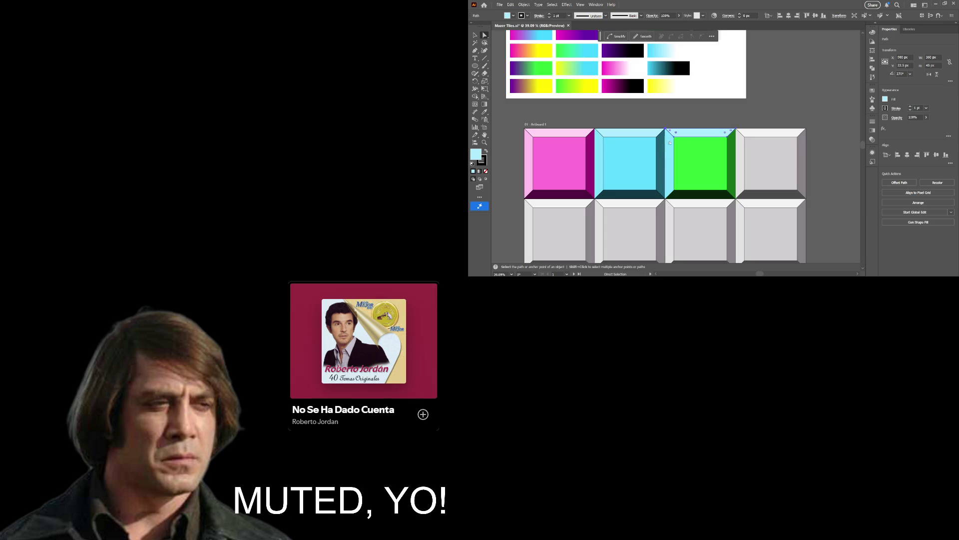
key(i)
mouse_move(748, 139)
mouse_down()
mouse_move(672, 96)
mouse_move(780, 98)
mouse_up()
Move the floating path options aside and show the Layers panel and Color, Swatches, Appearance dock.
scroll(728, 99, up, 2)
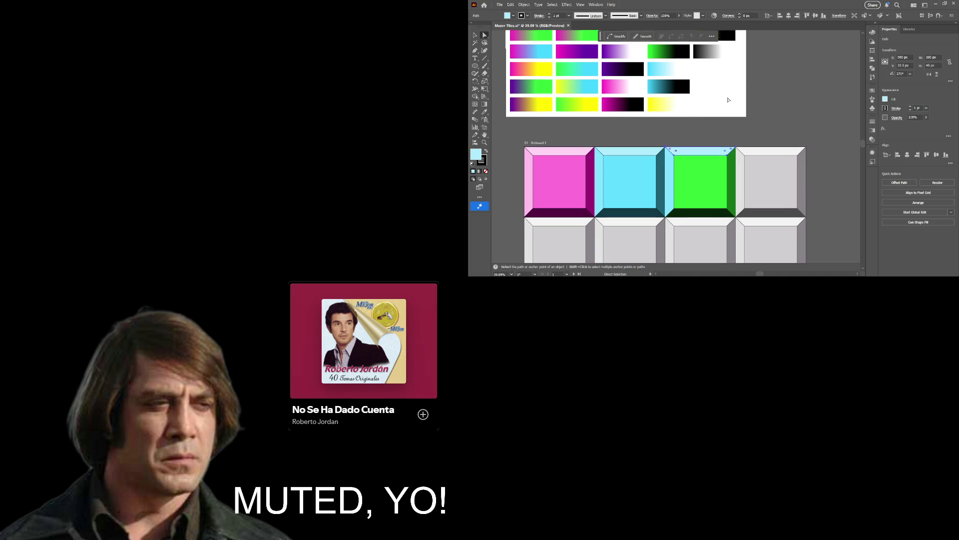
drag(602, 37, 736, 249)
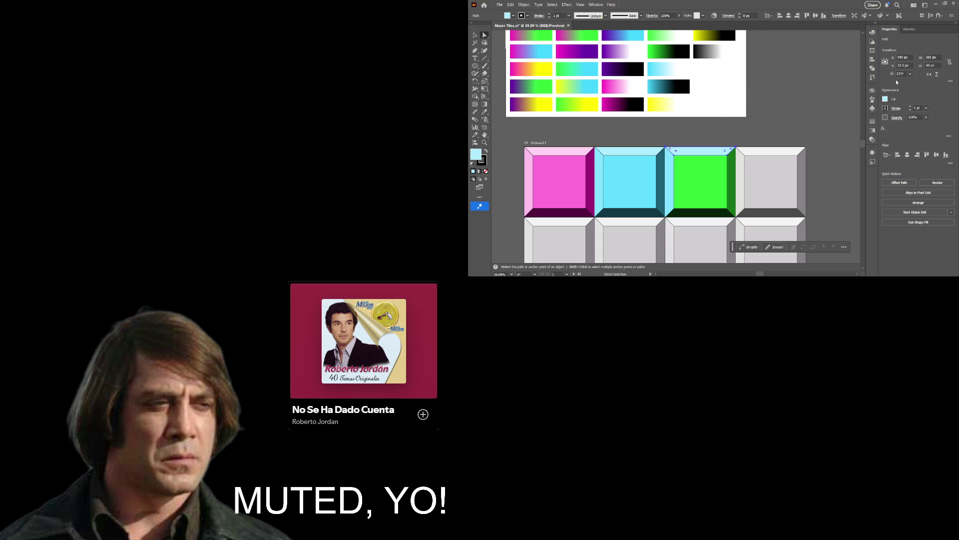
click(873, 78)
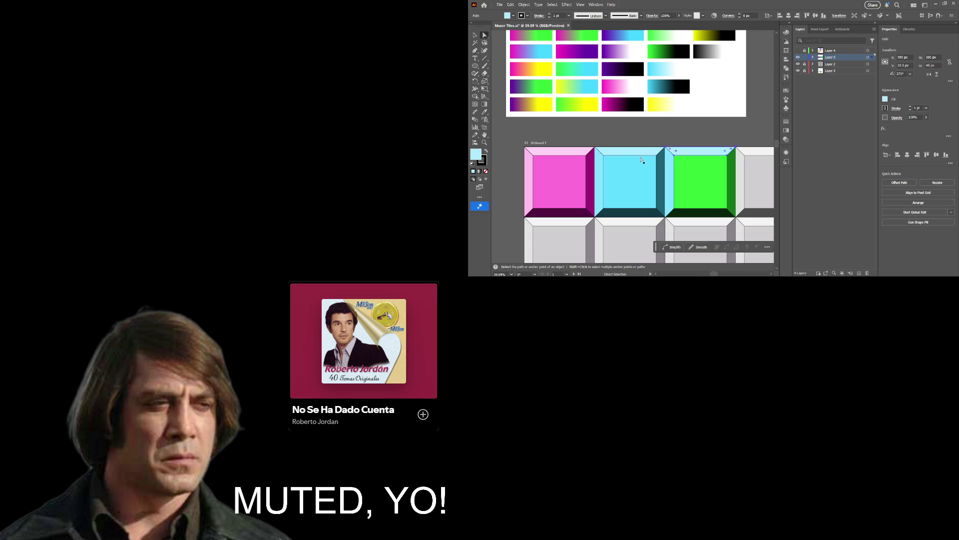
click(788, 22)
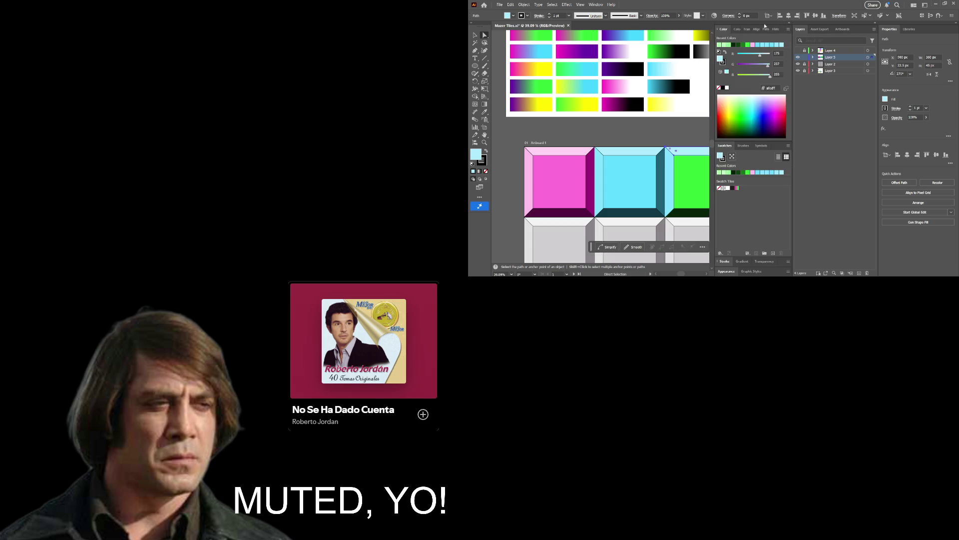
Hide and restore the side panels with Shift+Tab, then zoom out to show the palette and whole grid.
key(shift+Tab)
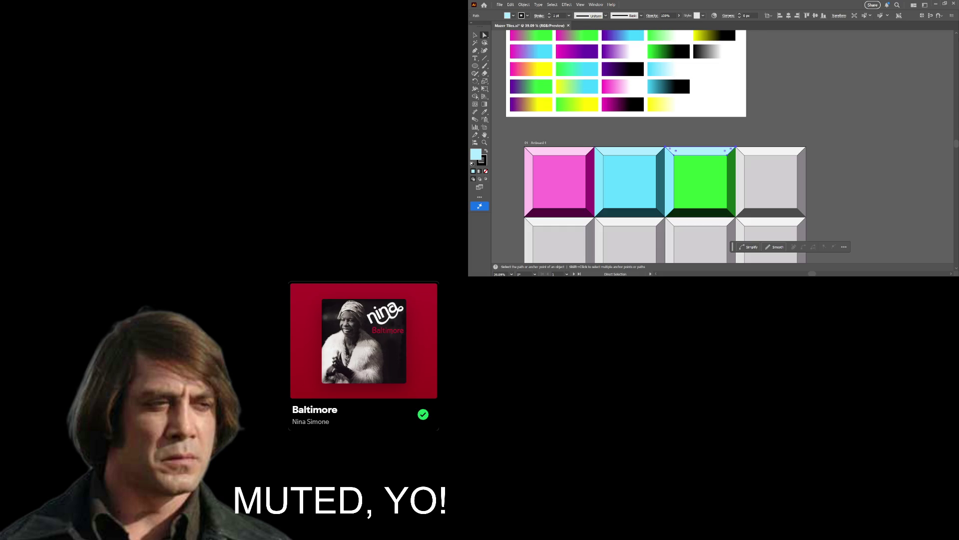
key(shift+Tab)
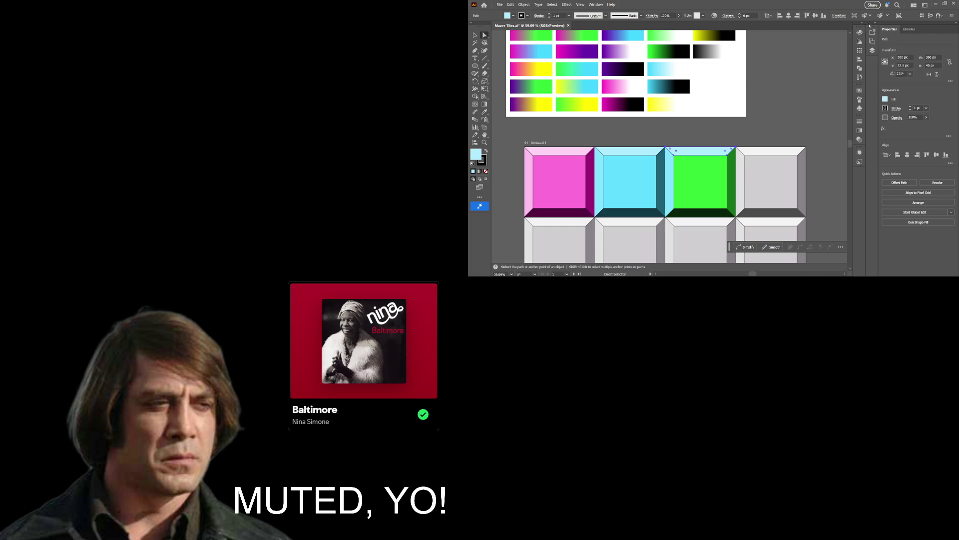
scroll(724, 144, up, 2)
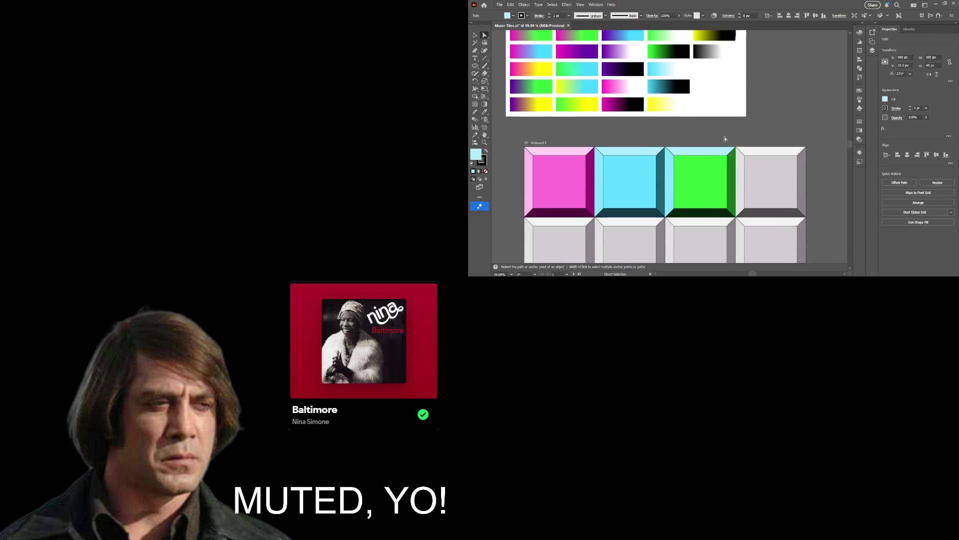
key(z)
scroll(739, 121, down, 3)
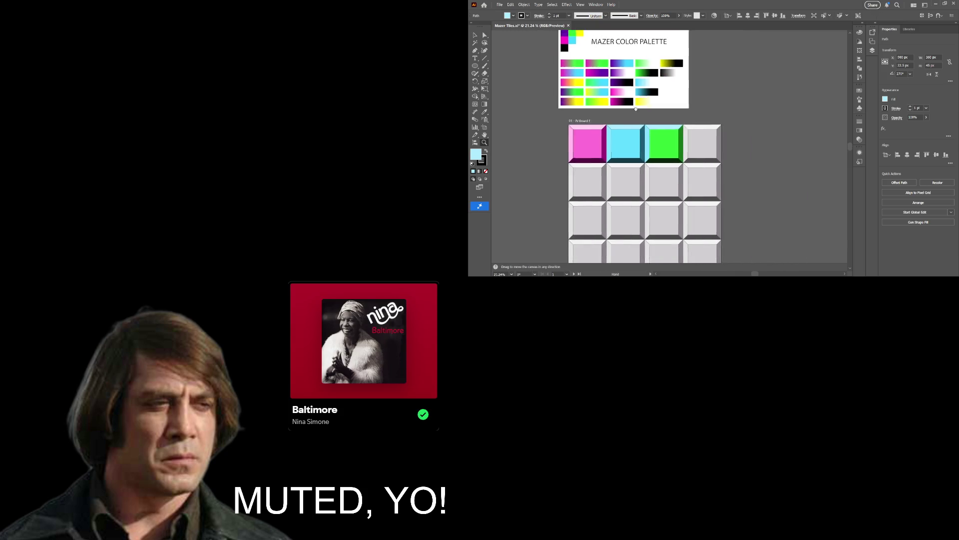
Sample a light green from the palette onto the selected bevel.
scroll(687, 113, up, 2)
key(v)
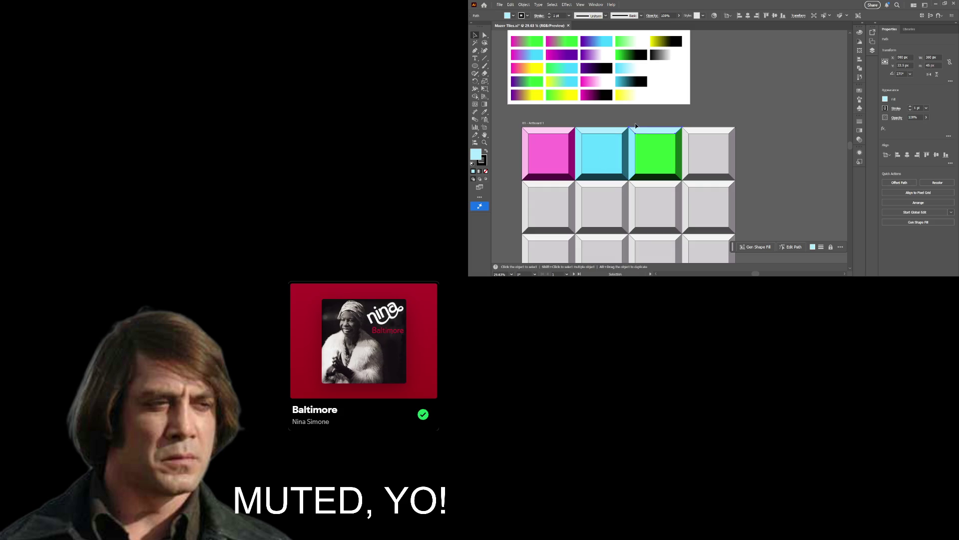
scroll(636, 133, up, 1)
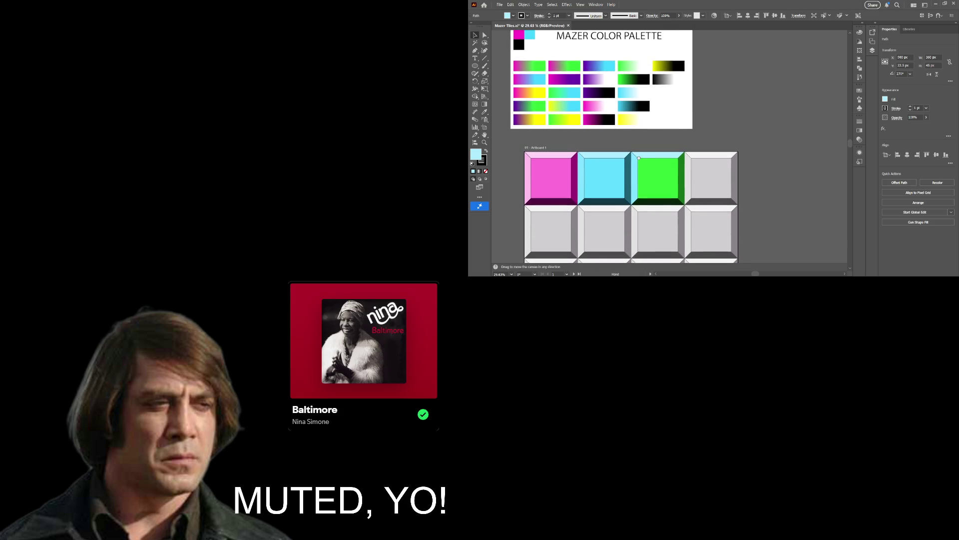
click(484, 112)
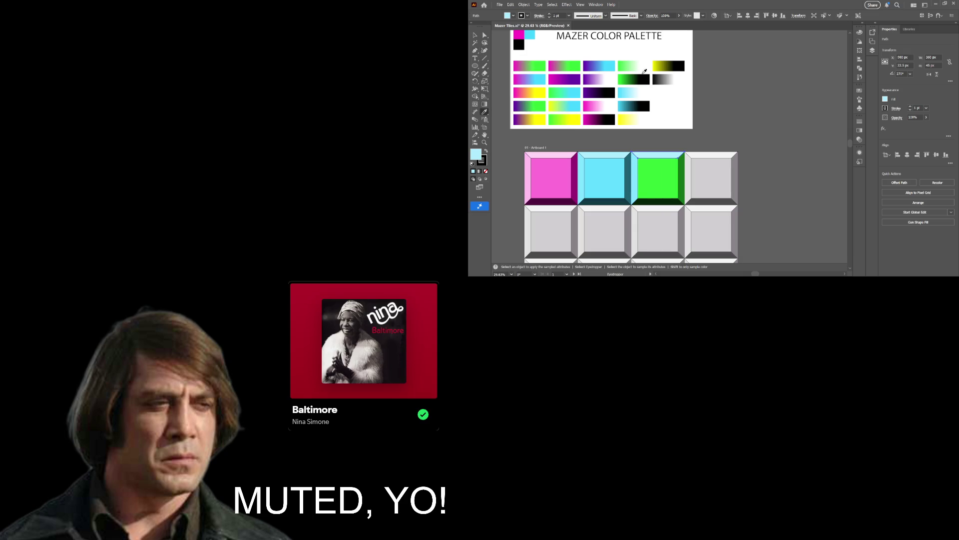
click(636, 64)
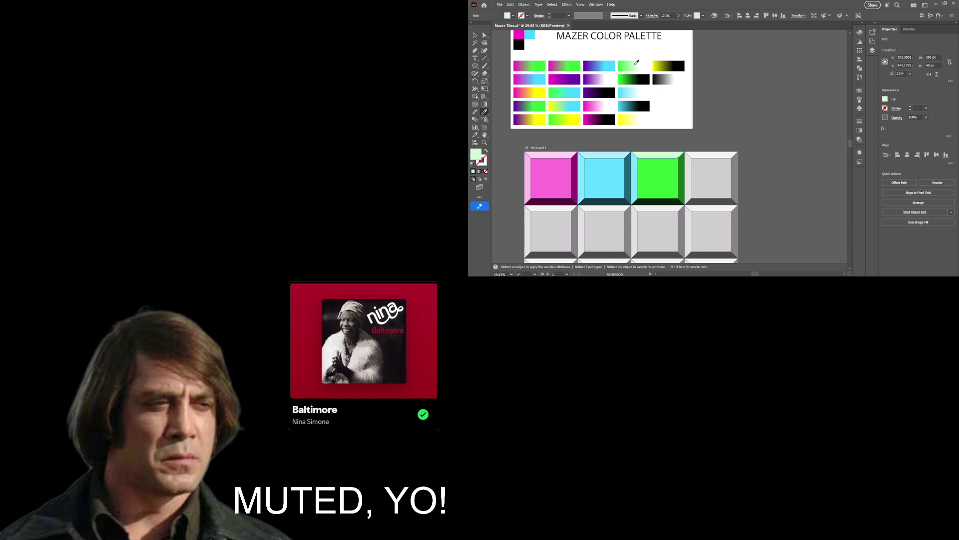
Try lighter and darker palette greens on the green tile's left bevel, undoing the darker one.
key(v)
click(634, 176)
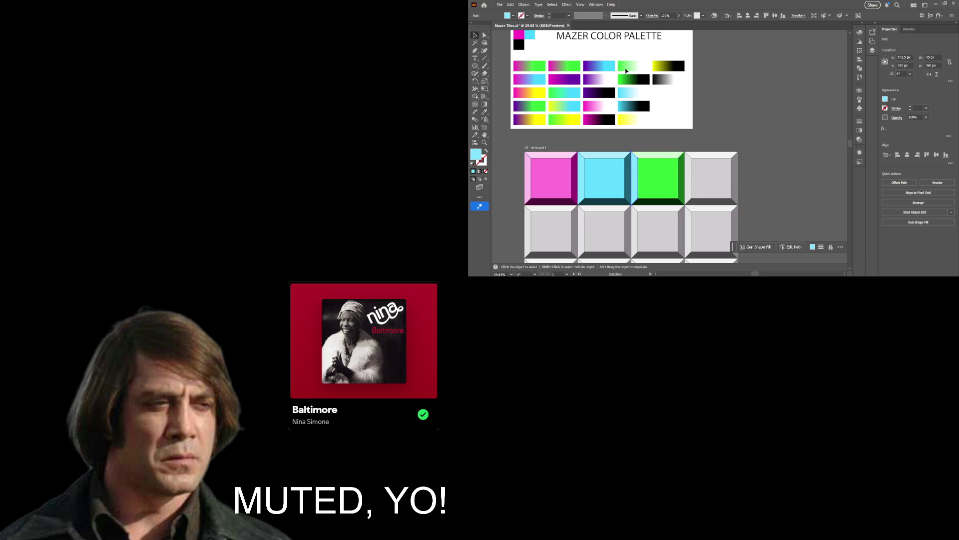
key(i)
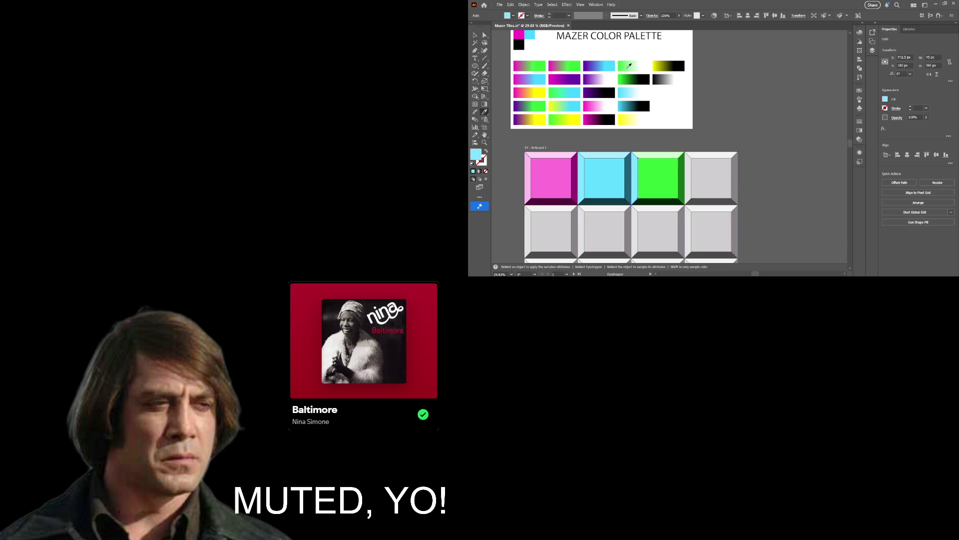
click(628, 65)
click(633, 64)
click(629, 65)
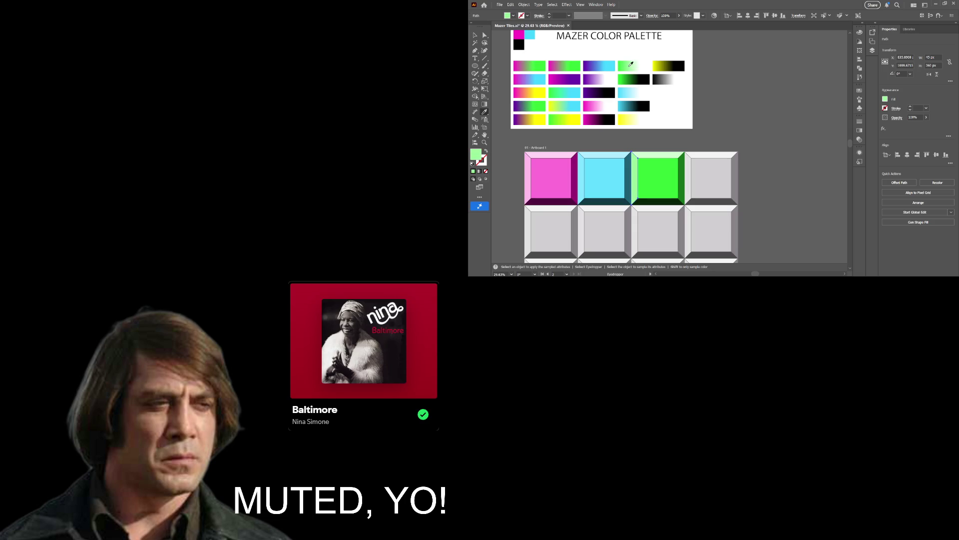
key(v)
key(ctrl+z)
key(ctrl+z)
Resample pale green from the palette's green gradients, undoing the unwanted bevel fills.
key(ctrl+z)
key(ctrl+z)
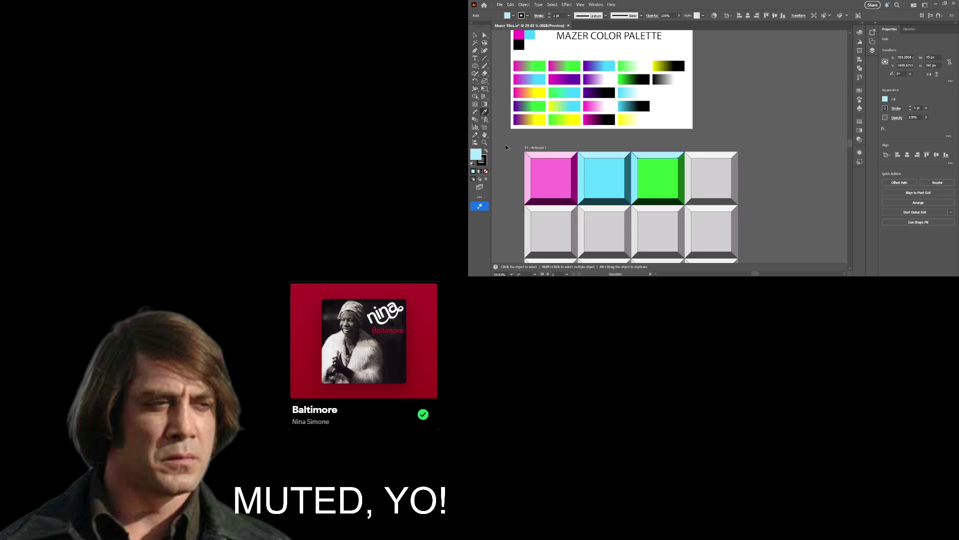
key(i)
drag(592, 106, 784, 126)
key(ctrl+z)
key(v)
key(i)
drag(679, 100, 634, 63)
Try sampling a light blue onto the selected bevel.
key(v)
key(i)
click(636, 185)
key(v)
key(ctrl+z)
key(i)
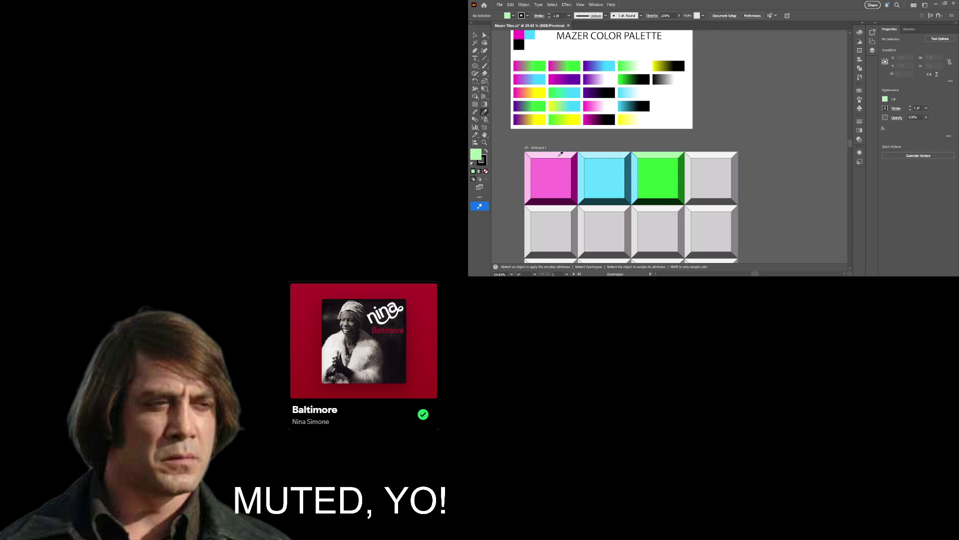
key(v)
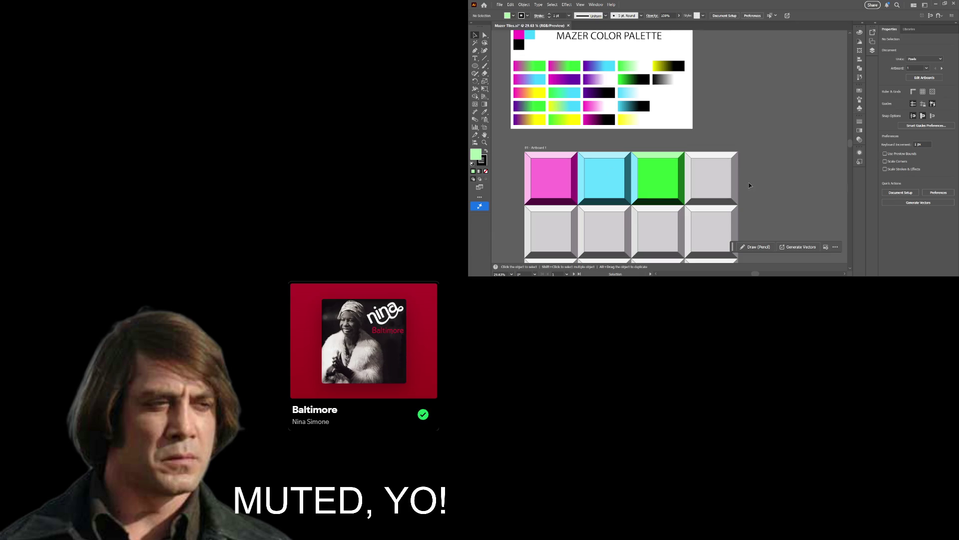
Check the RGB values of the cyan and green tile faces in the Color panel.
click(551, 170)
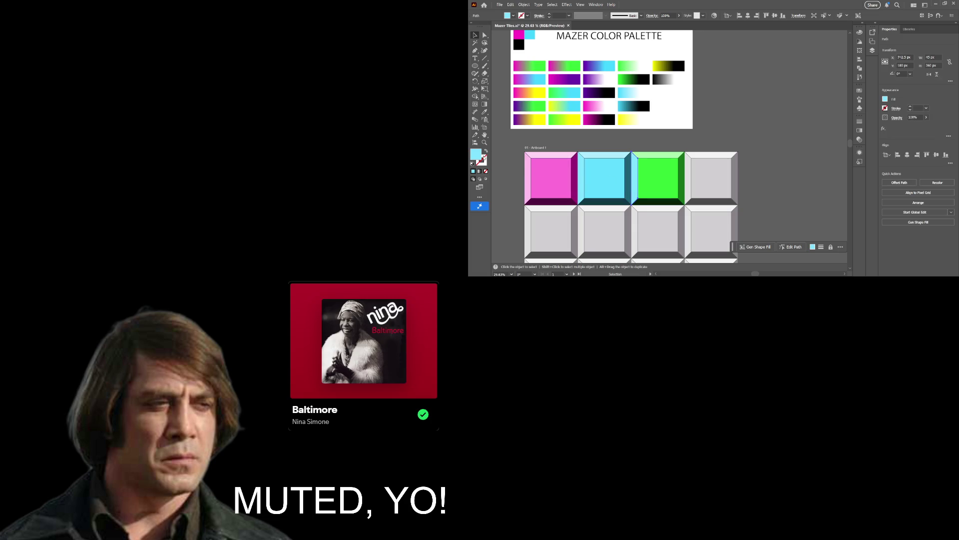
click(473, 171)
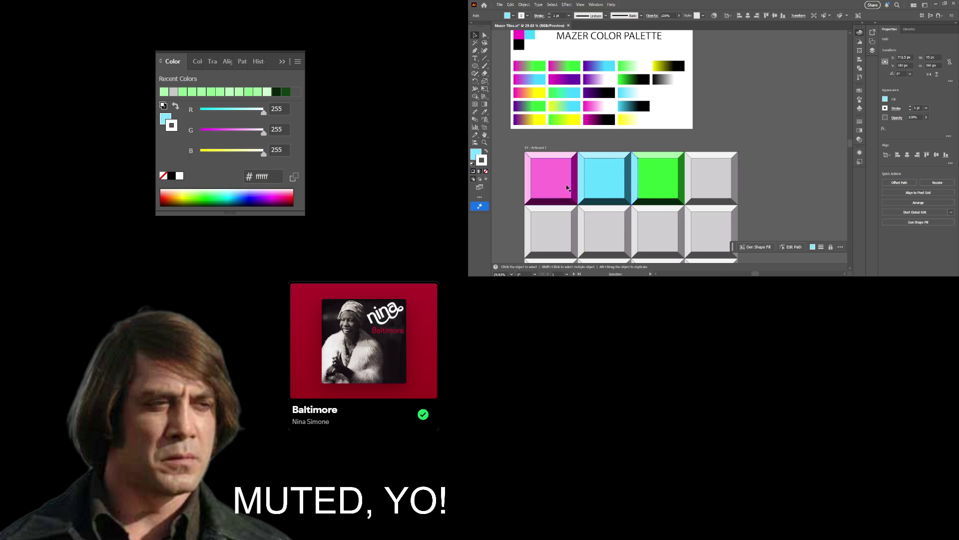
key(a)
click(620, 162)
click(654, 188)
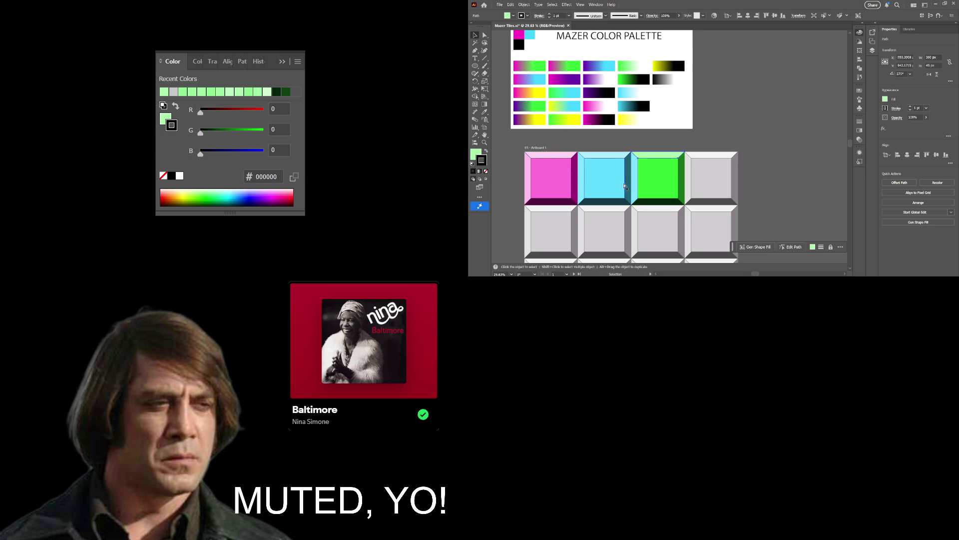
click(656, 140)
Copy the top bevel's light green onto the green tile's cyan left bevel.
key(z)
drag(637, 183, 679, 185)
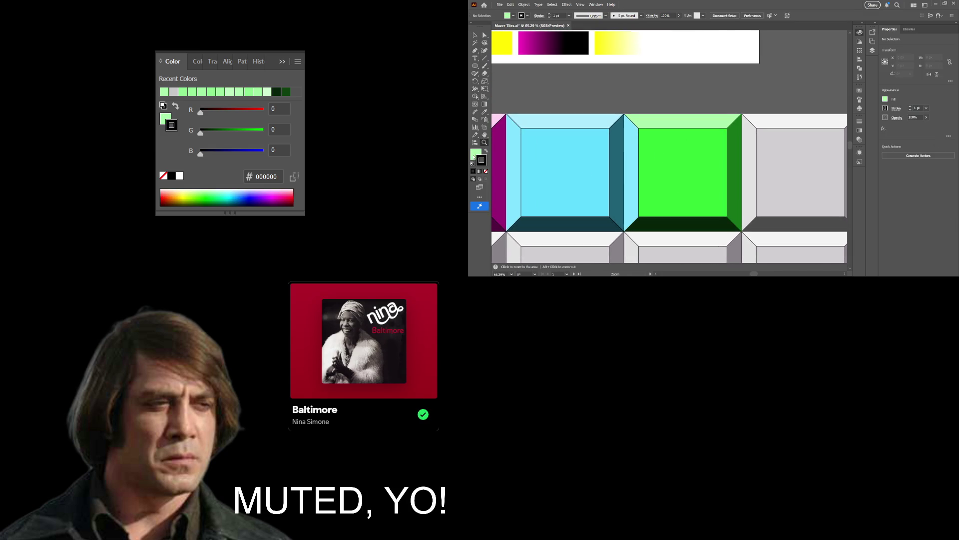
key(v)
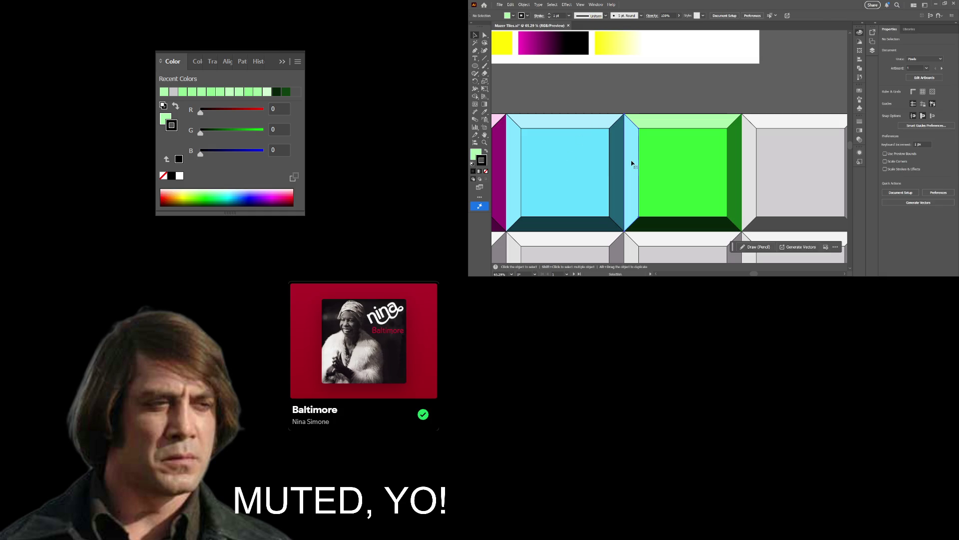
click(632, 164)
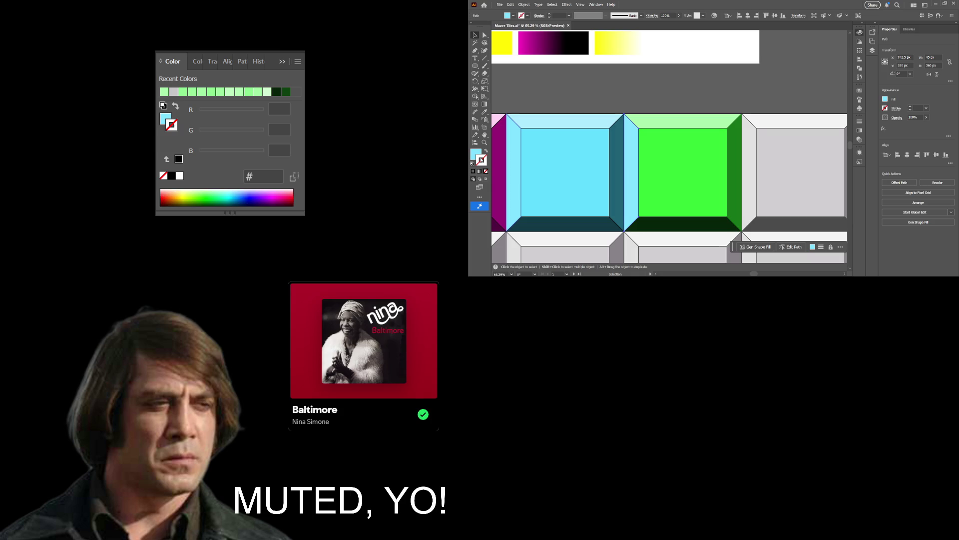
key(i)
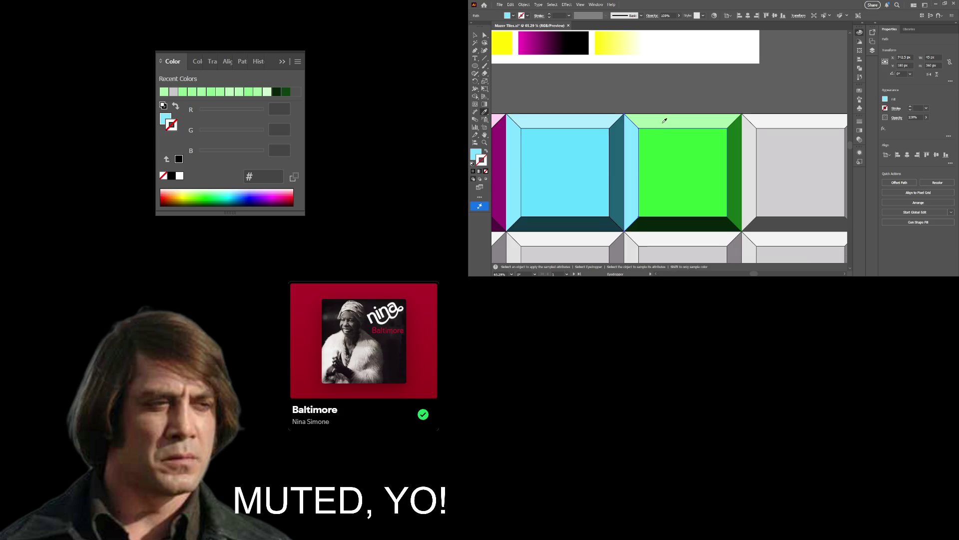
click(663, 120)
Preview fill colours across the palette swatches and bring the gradient rows into view.
click(477, 155)
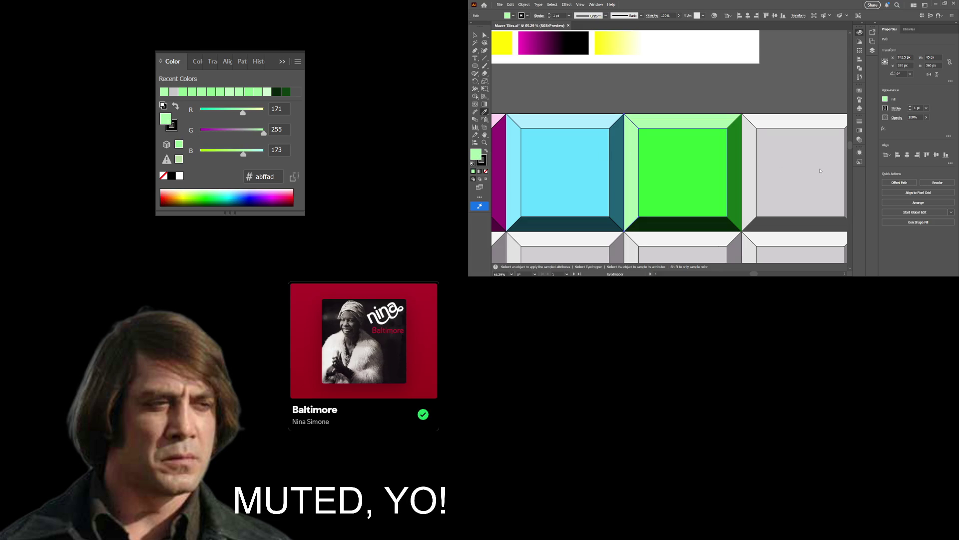
mouse_move(738, 119)
mouse_down()
mouse_move(626, 44)
mouse_move(614, 59)
mouse_up()
key(z)
drag(680, 99, 685, 135)
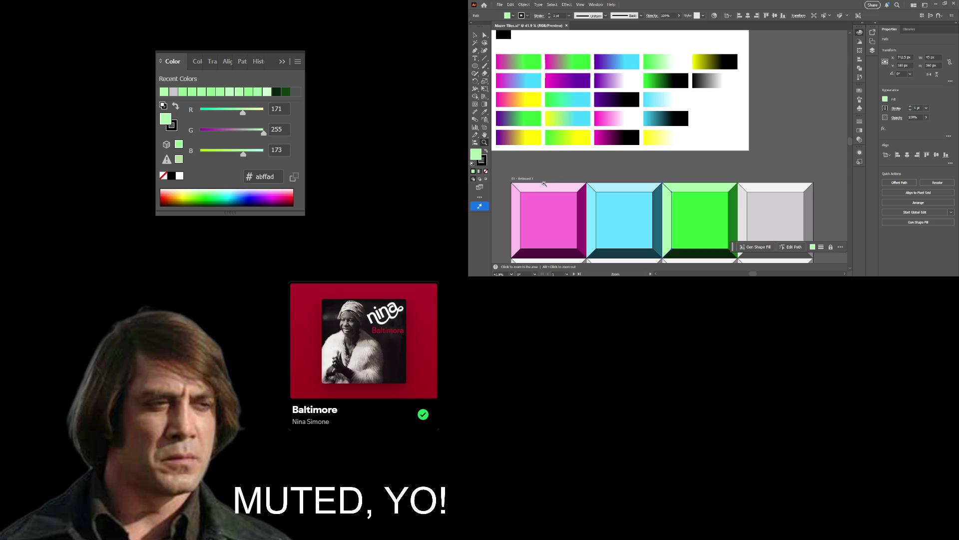
Give the green tile's top bevel pale green caffcc sampled from the palette swatches.
key(a)
key(ctrl+shift+a)
click(688, 188)
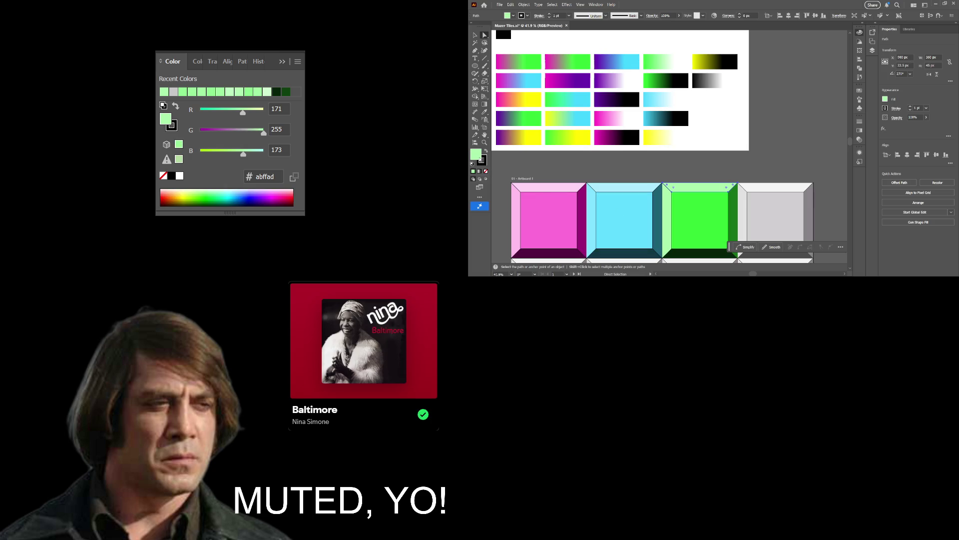
drag(668, 64, 662, 71)
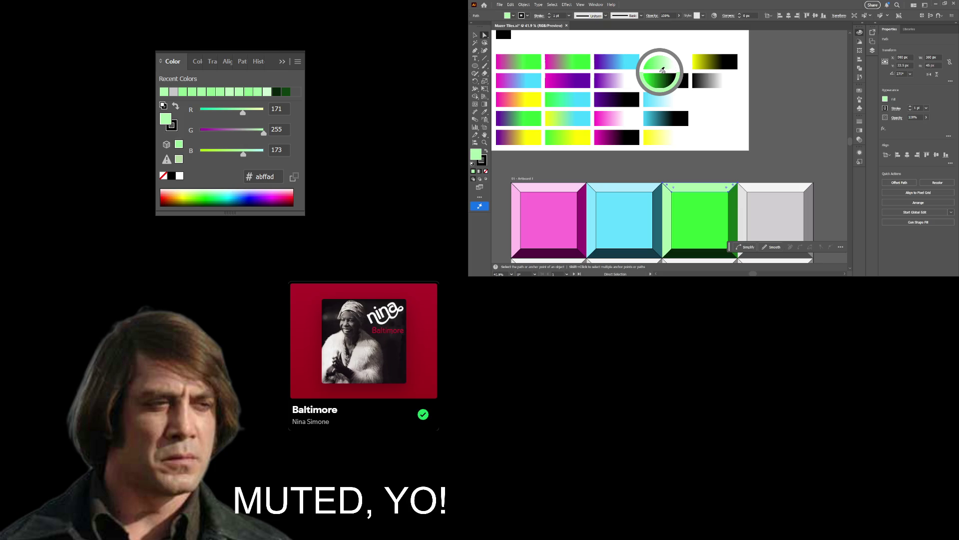
drag(662, 70, 656, 78)
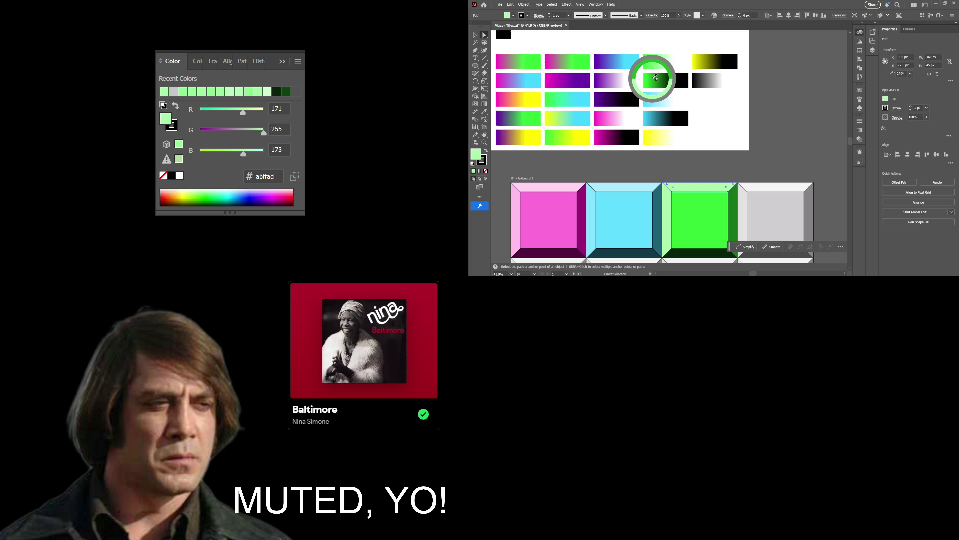
drag(656, 78, 669, 57)
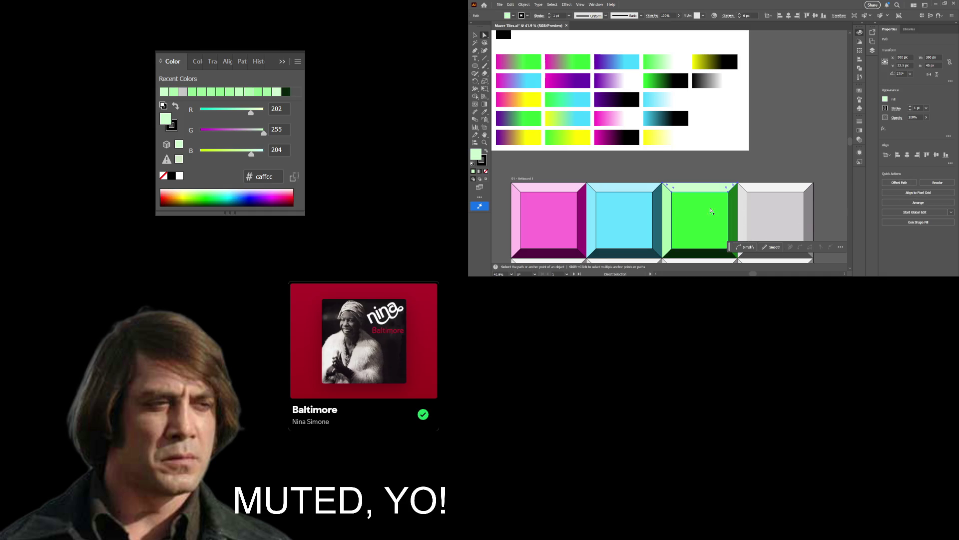
Select the green tile's face and zoom out to see both artboards.
click(698, 223)
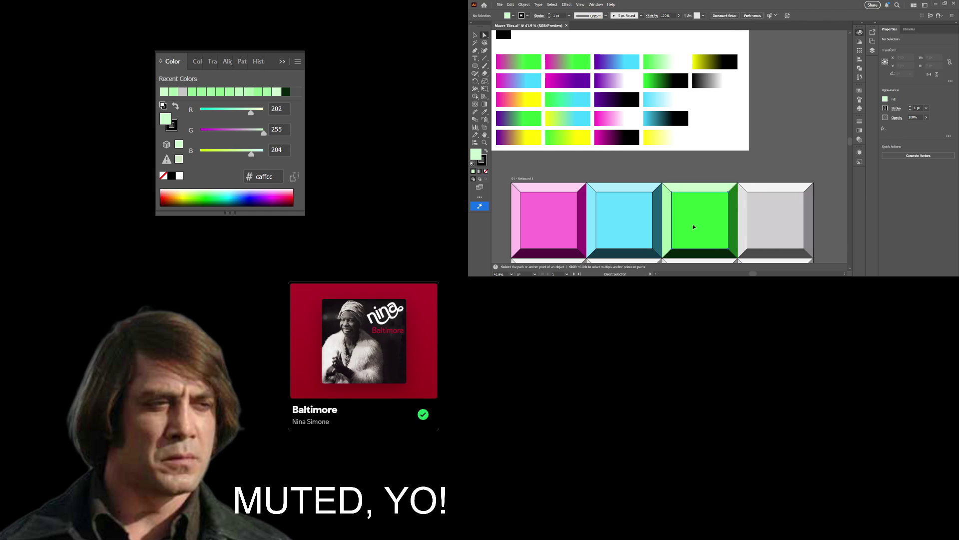
click(698, 223)
key(z)
mouse_move(761, 163)
mouse_down()
mouse_move(669, 187)
mouse_move(743, 148)
mouse_move(779, 151)
mouse_up()
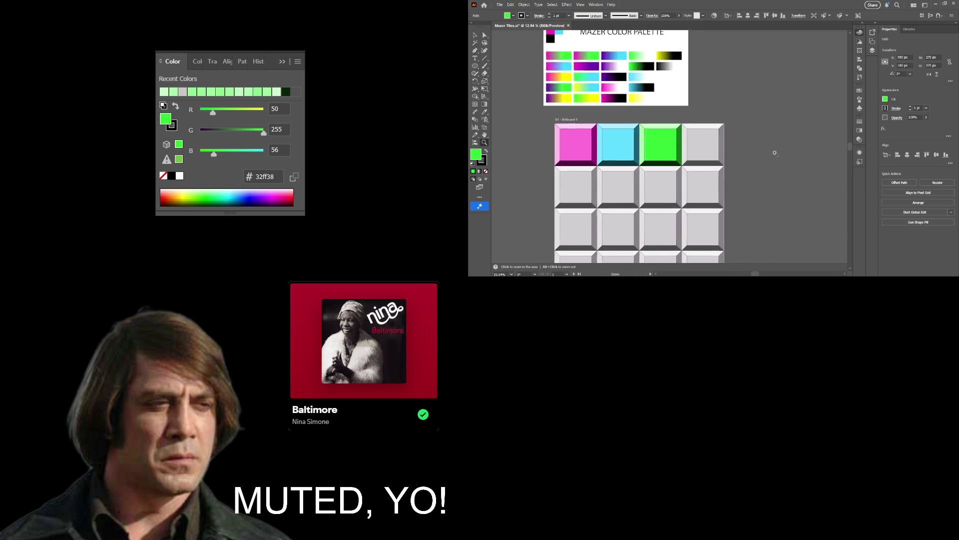
Alt-drag a copy of the whole green tile into the second row's third slot.
drag(661, 142, 651, 163)
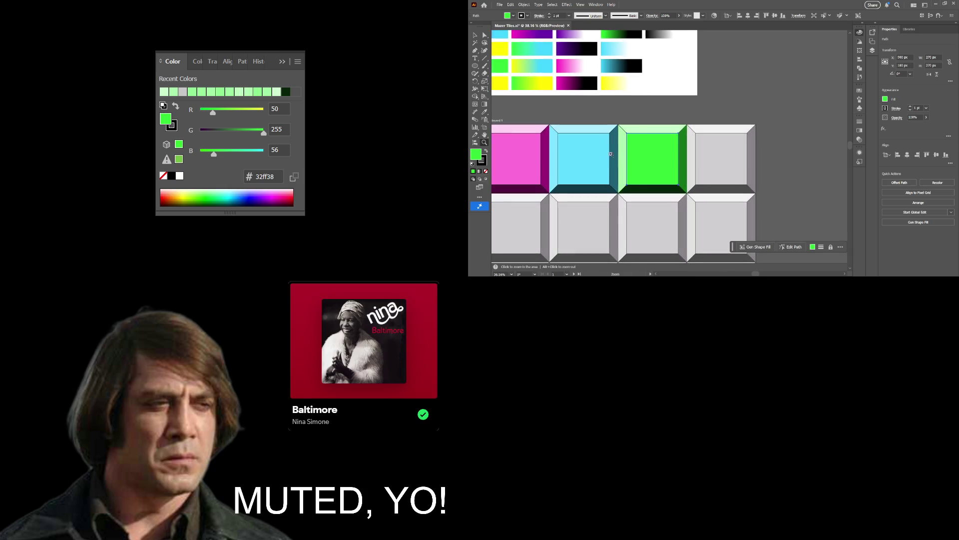
click(474, 35)
click(619, 109)
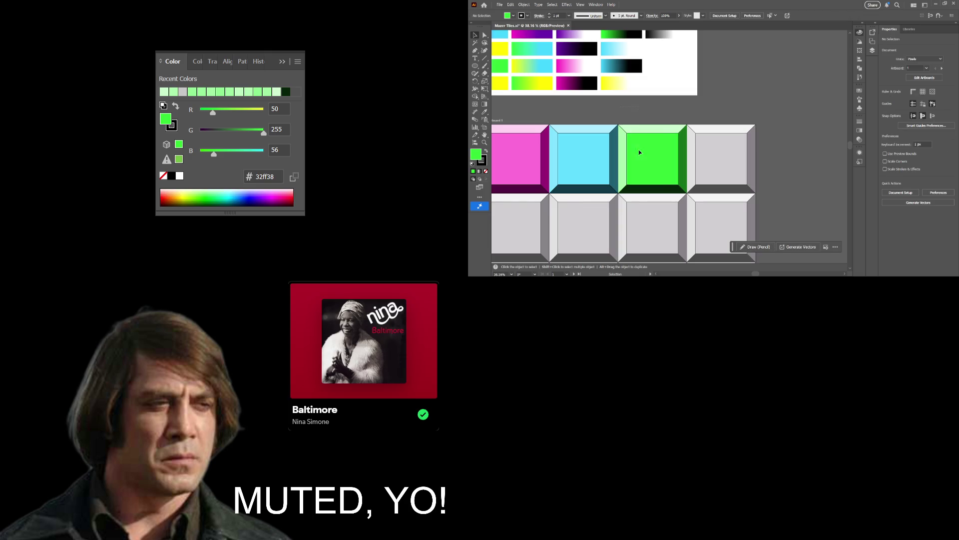
click(675, 189)
drag(675, 177, 667, 239)
scroll(709, 170, down, 3)
drag(709, 169, 671, 162)
scroll(695, 167, up, 1)
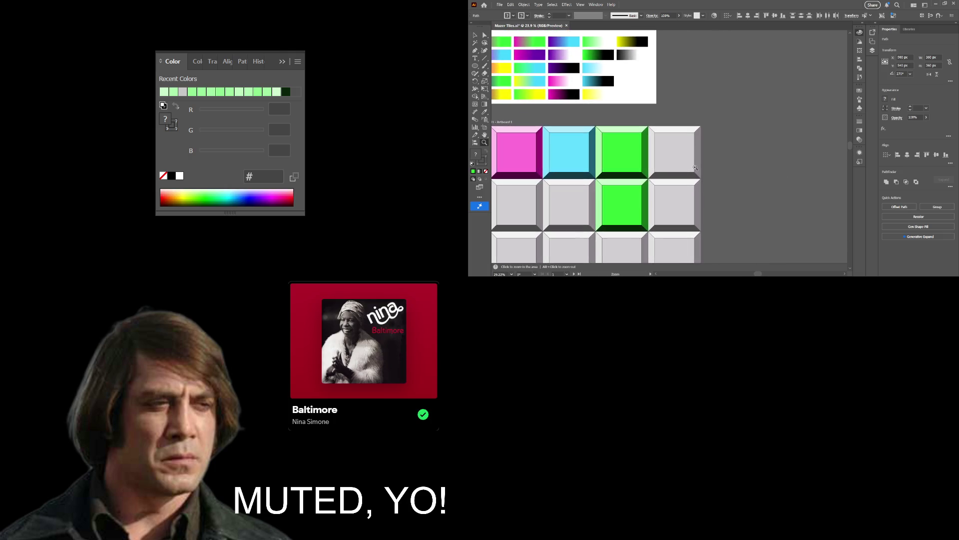
key(ctrl+shift+a)
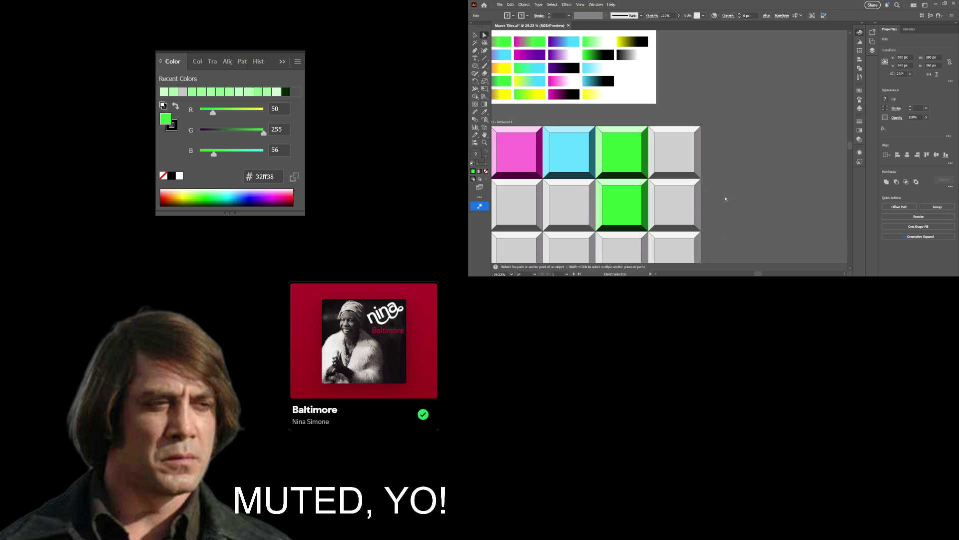
scroll(659, 214, up, 3)
scroll(688, 215, left, 3)
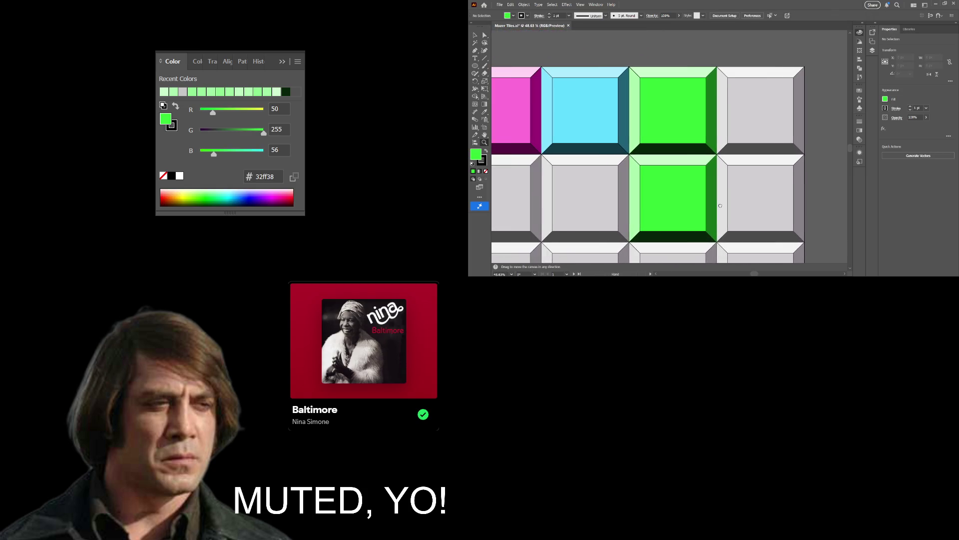
scroll(721, 201, up, 1)
key(a)
click(712, 196)
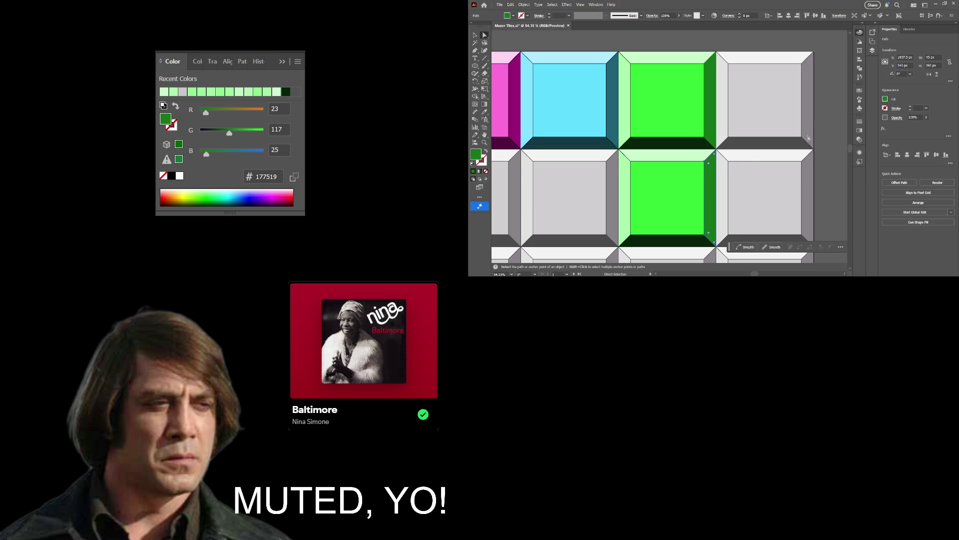
key(z)
scroll(748, 142, down, 1)
scroll(748, 142, down, 5)
key(v)
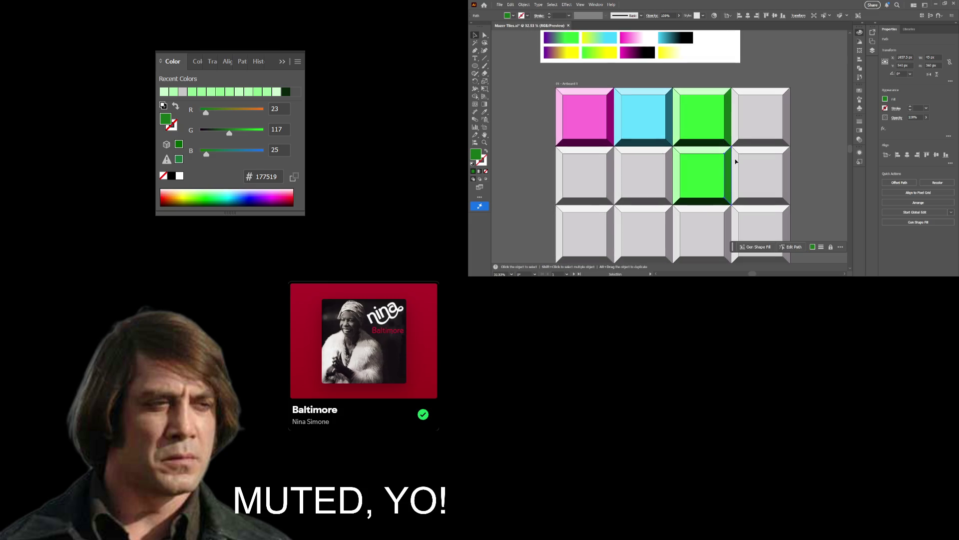
drag(736, 162, 731, 199)
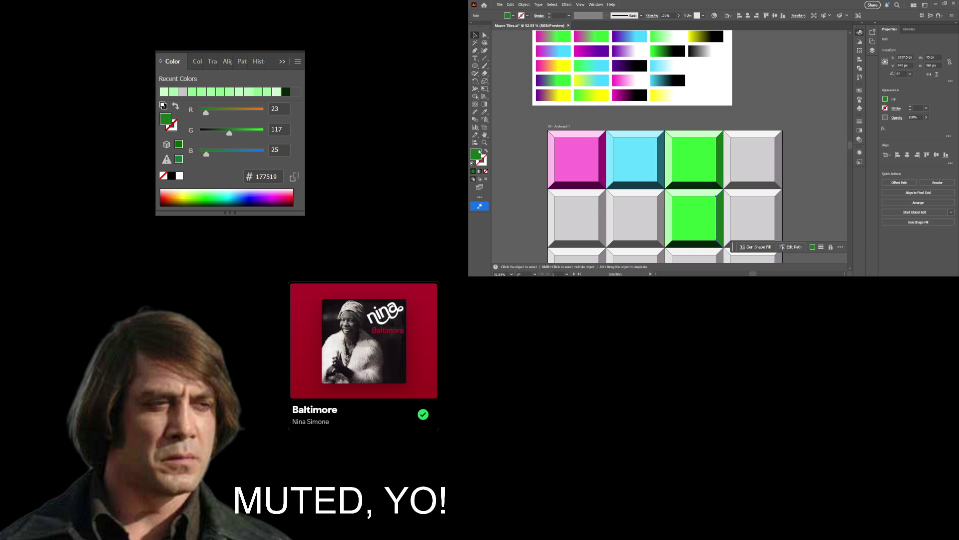
click(484, 160)
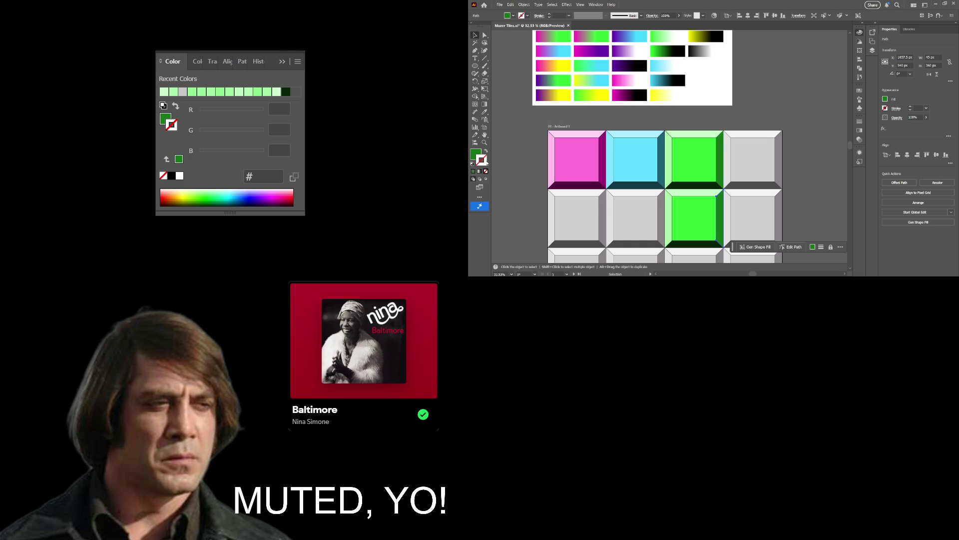
Add a black stroke to the bevel, remove it again, and zoom into the lower green tile's corner.
key(comma)
key(slash)
key(z)
drag(717, 224, 698, 116)
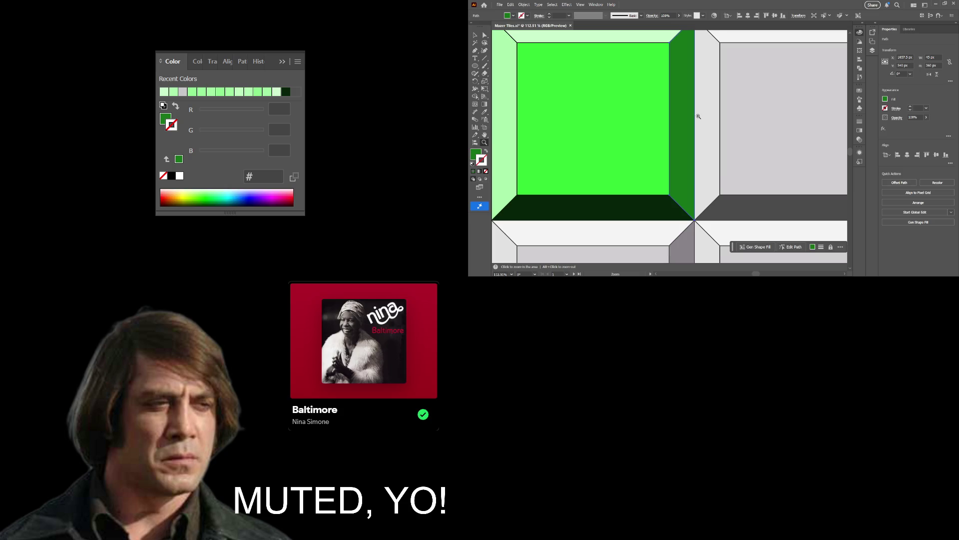
drag(687, 197, 674, 190)
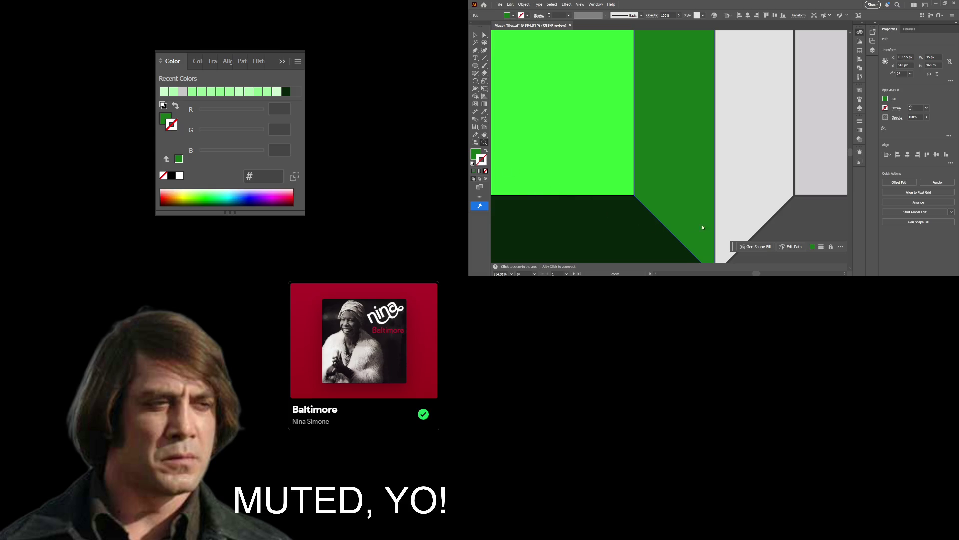
Sample colours at the green tile's corner and across the palette for the bevel.
key(i)
drag(663, 167, 638, 186)
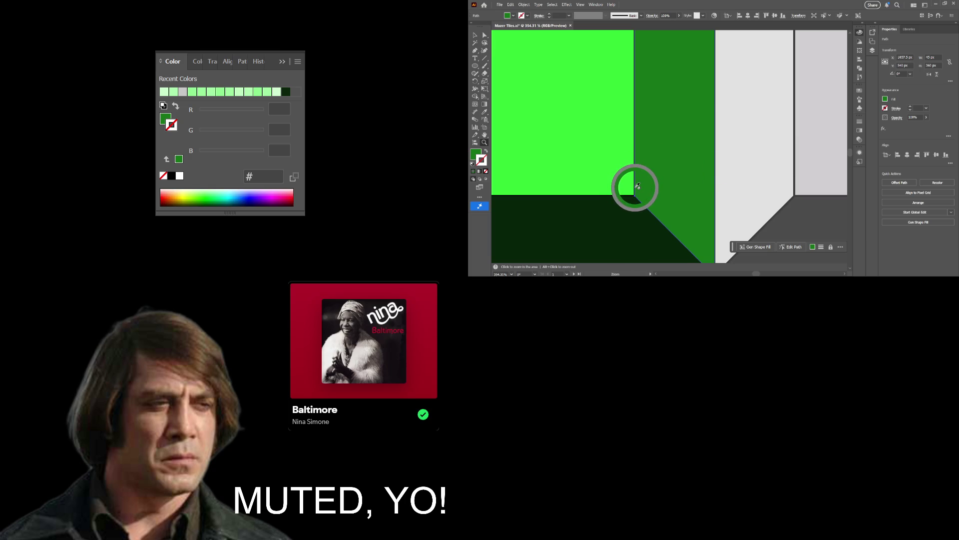
drag(638, 186, 785, 89)
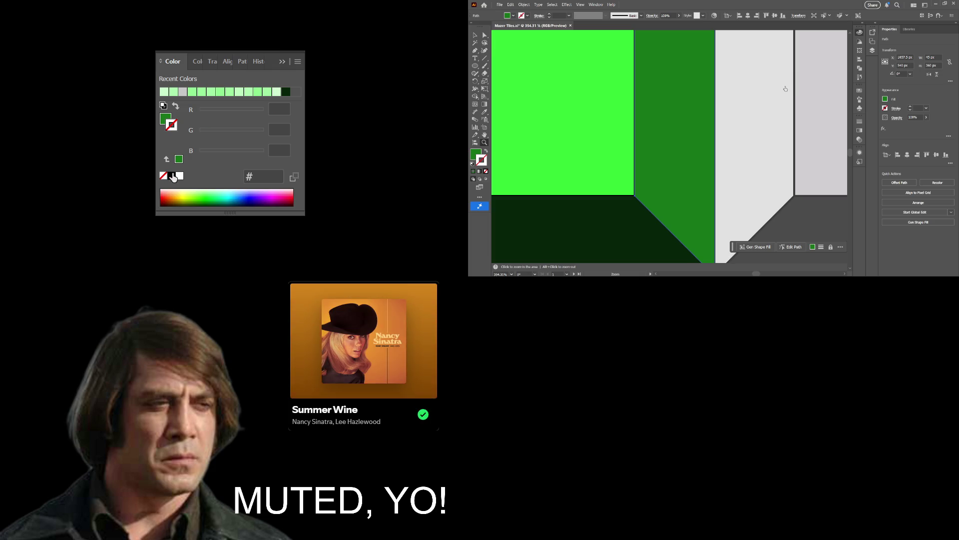
drag(653, 157, 564, 159)
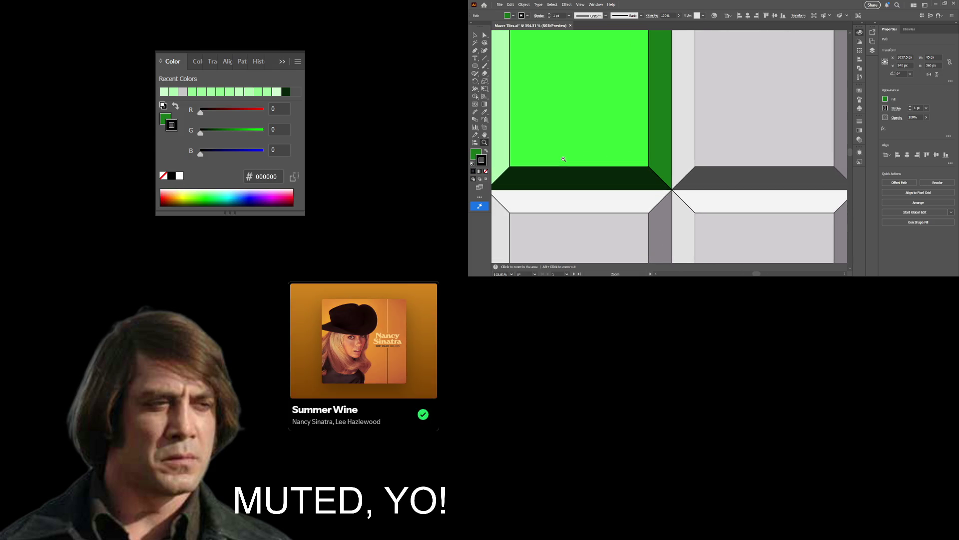
drag(655, 154, 667, 156)
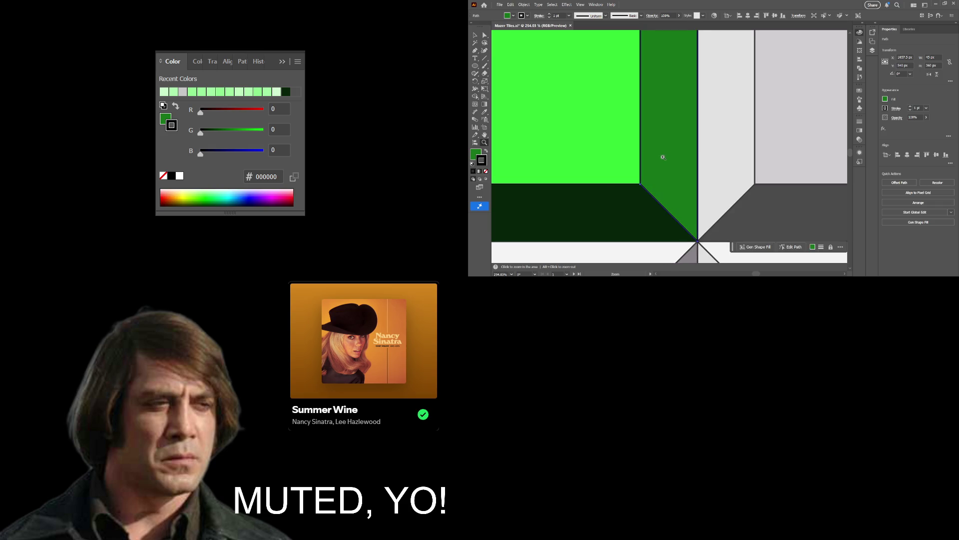
mouse_move(723, 152)
mouse_down()
mouse_move(607, 73)
mouse_move(642, 135)
mouse_up()
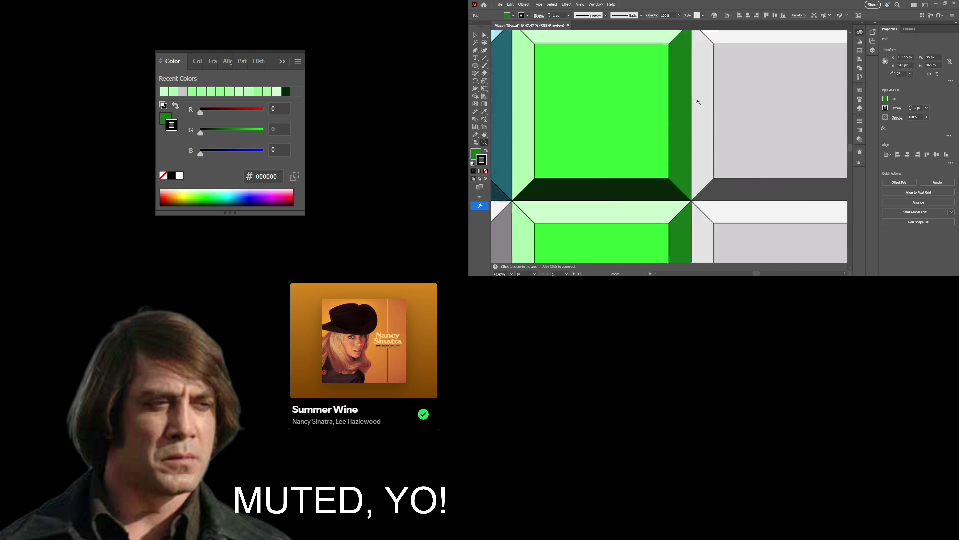
drag(587, 75, 710, 159)
key(slash)
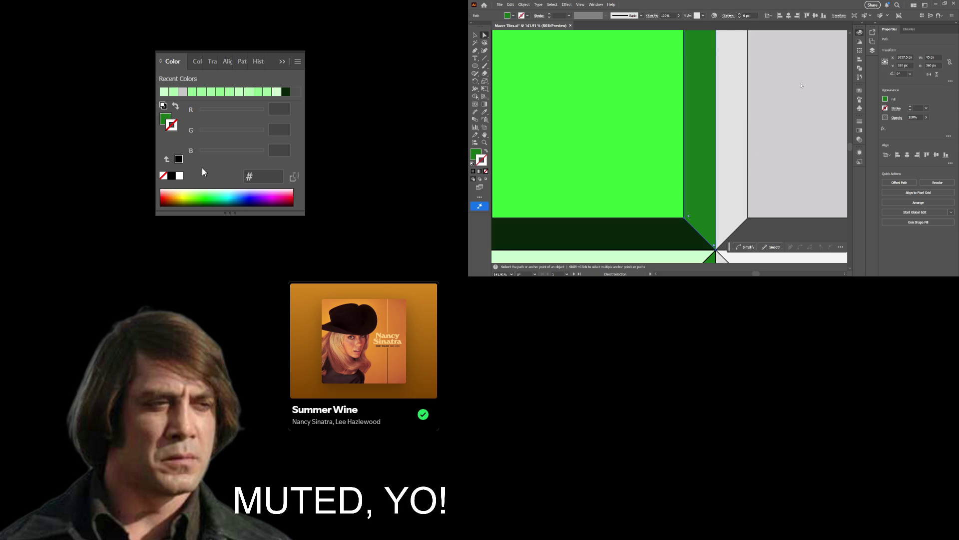
click(171, 175)
mouse_move(667, 222)
mouse_down()
mouse_move(619, 207)
mouse_move(605, 106)
mouse_move(618, 47)
mouse_up()
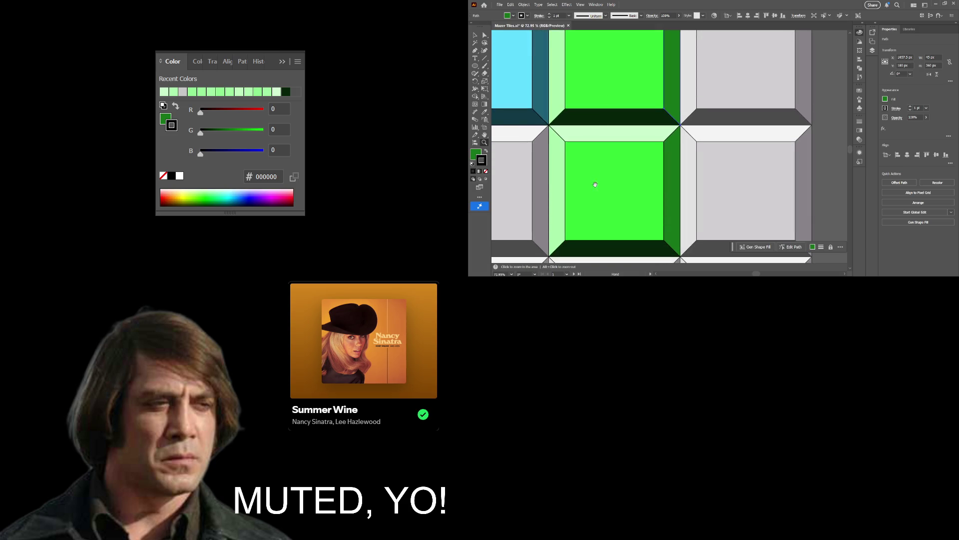
key(v)
click(715, 156)
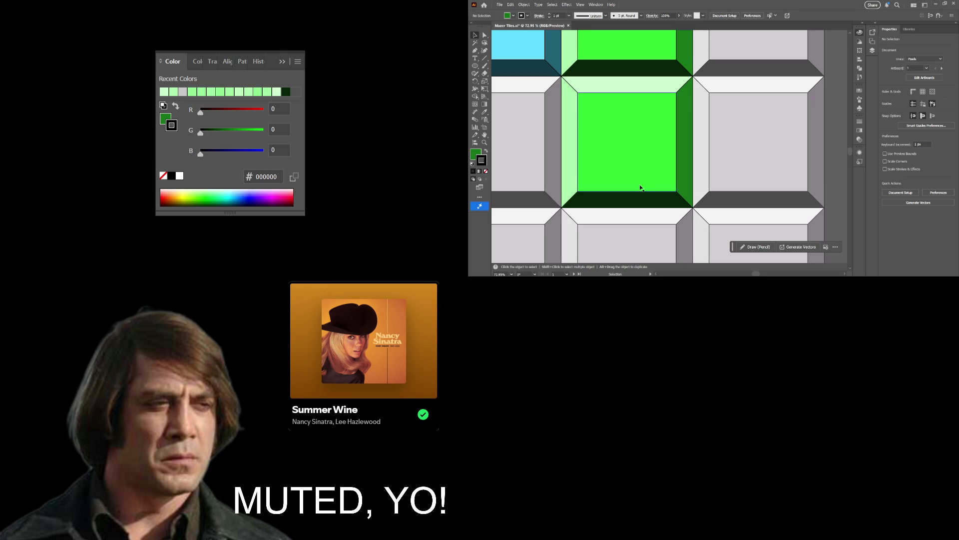
click(680, 156)
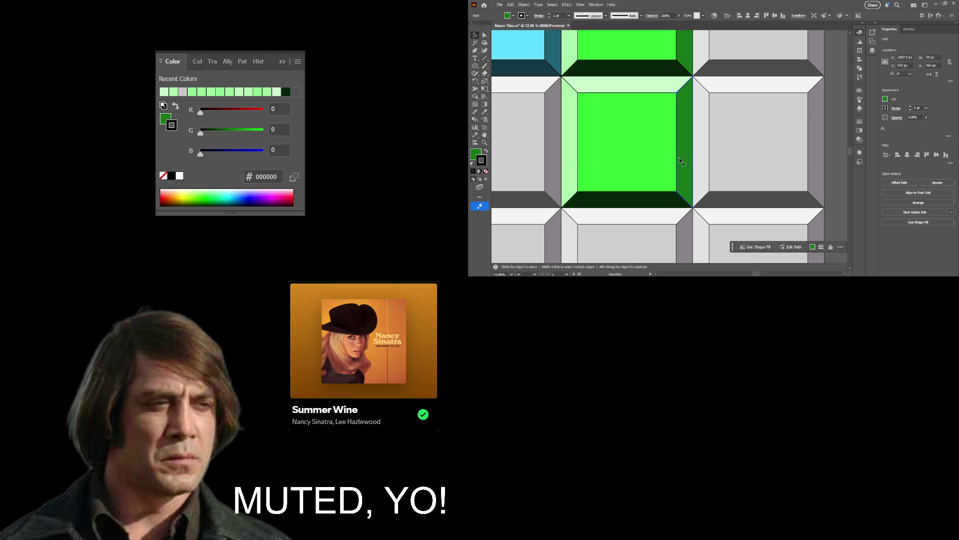
drag(713, 123, 670, 189)
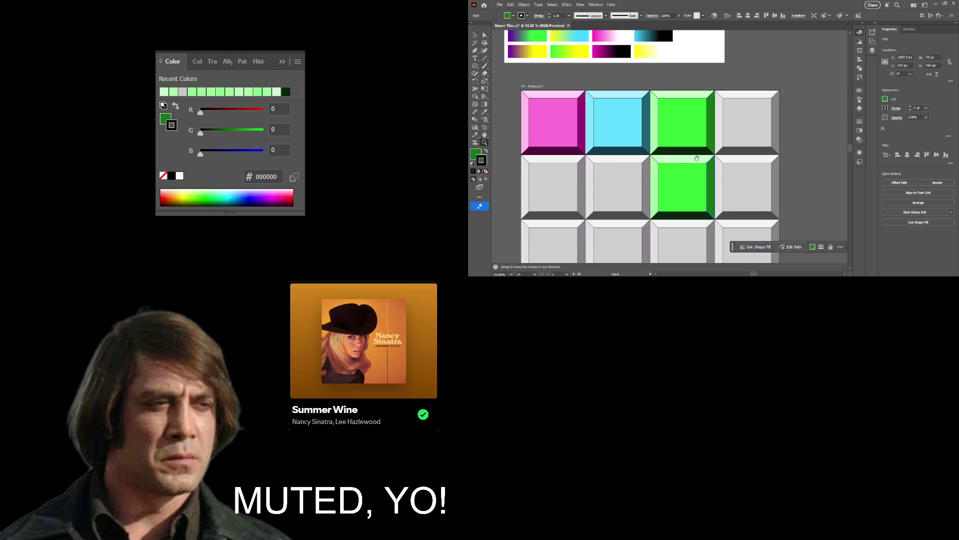
scroll(674, 180, right, 3)
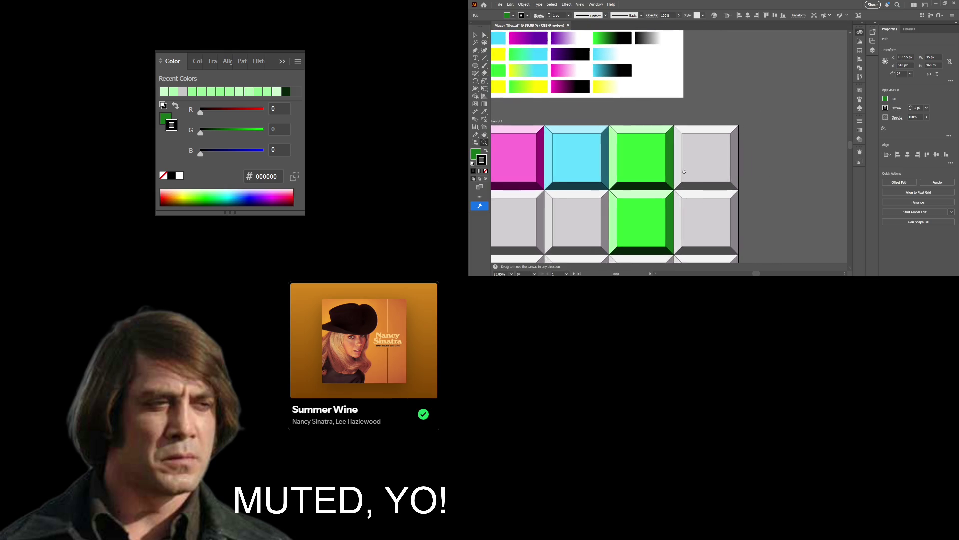
drag(682, 171, 680, 171)
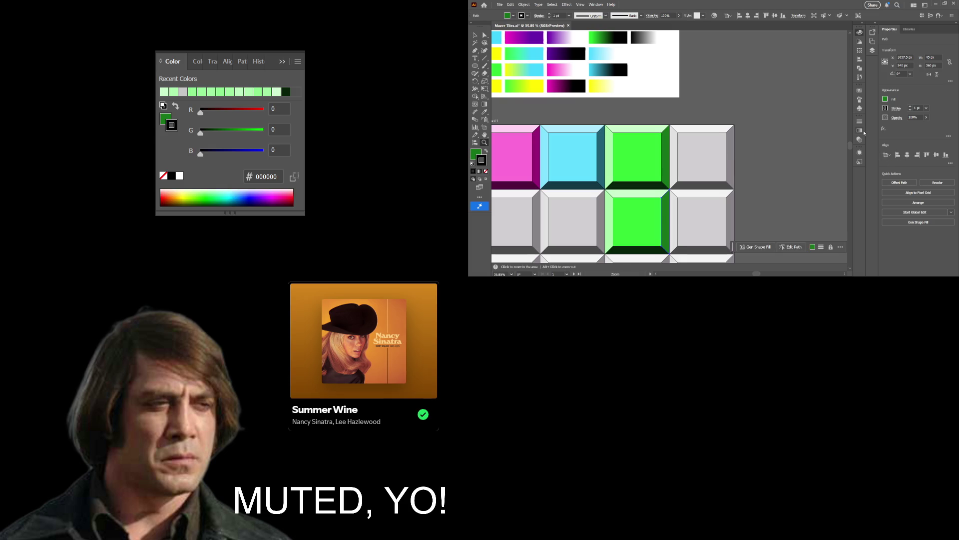
Apply a freeform gradient to the selected bevel's fill from the Gradient panel.
key(F6)
key(ctrl+F9)
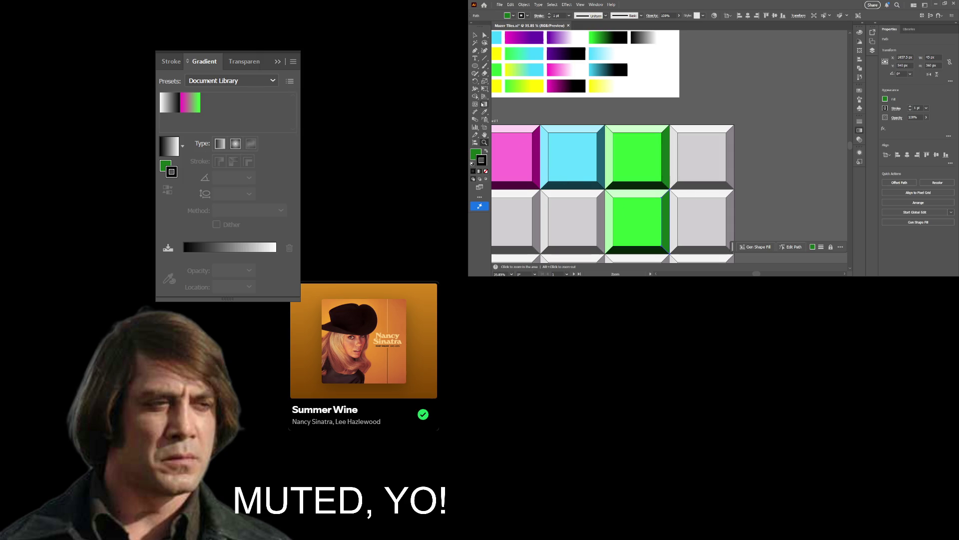
click(474, 155)
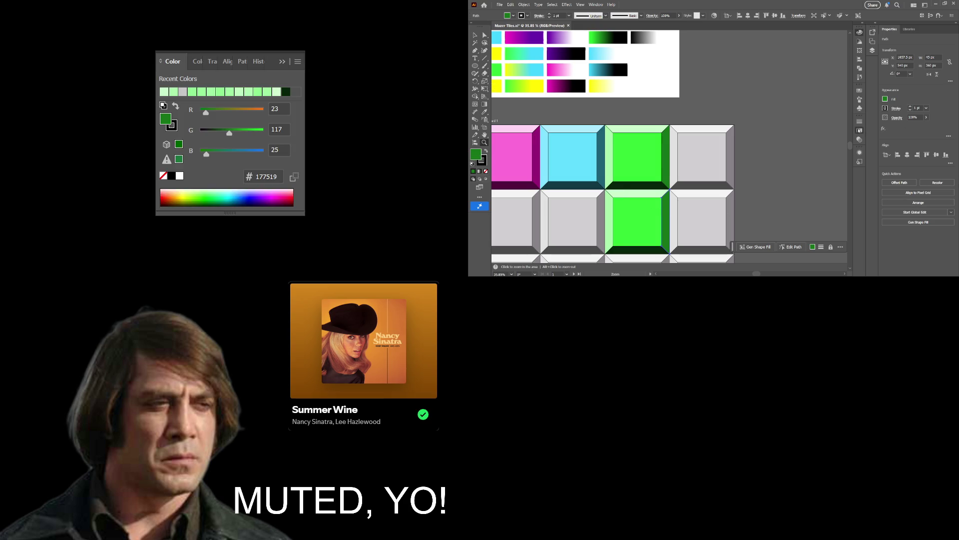
key(ctrl+F9)
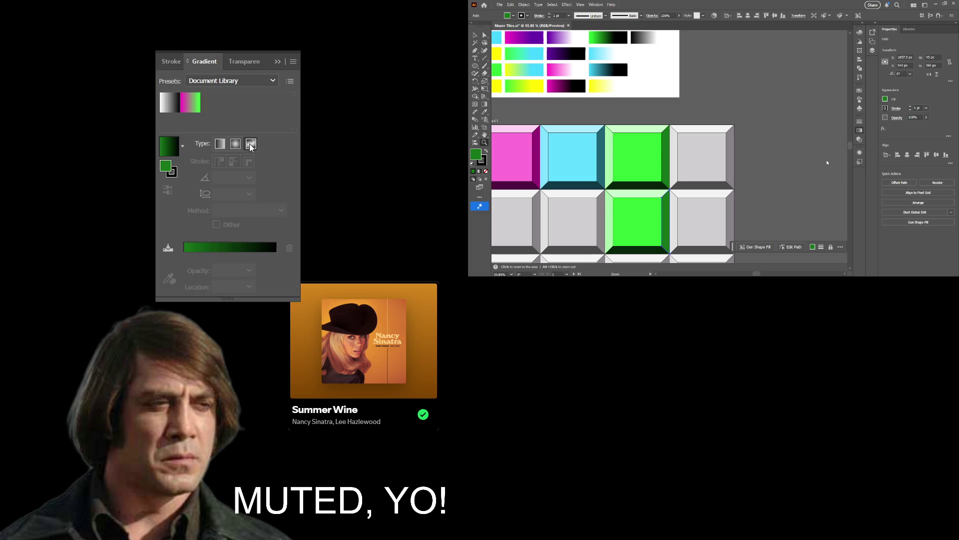
click(251, 145)
Give the green tile's dark bottom bevel a freeform gradient.
alt+click(687, 220)
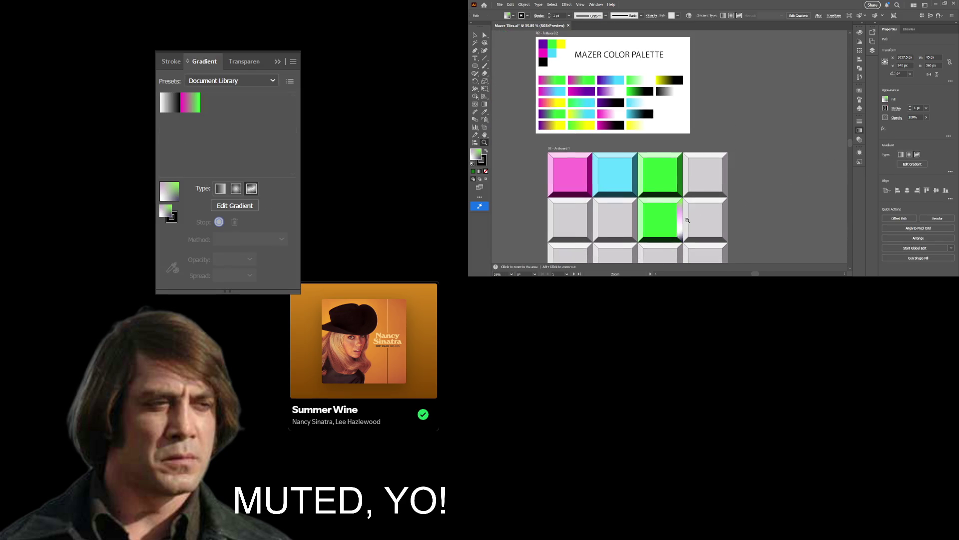
scroll(690, 216, up, 1)
drag(691, 214, 661, 182)
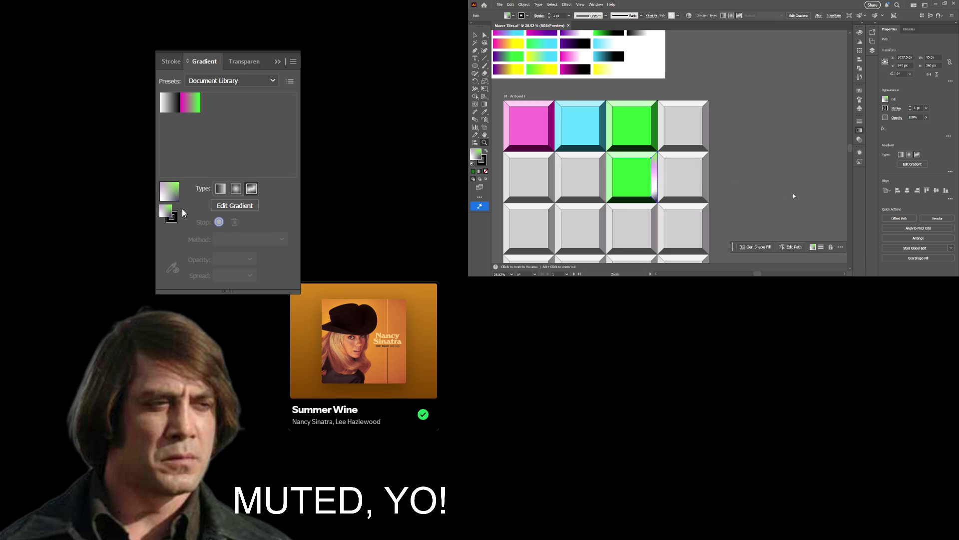
drag(698, 142, 676, 152)
drag(687, 153, 701, 166)
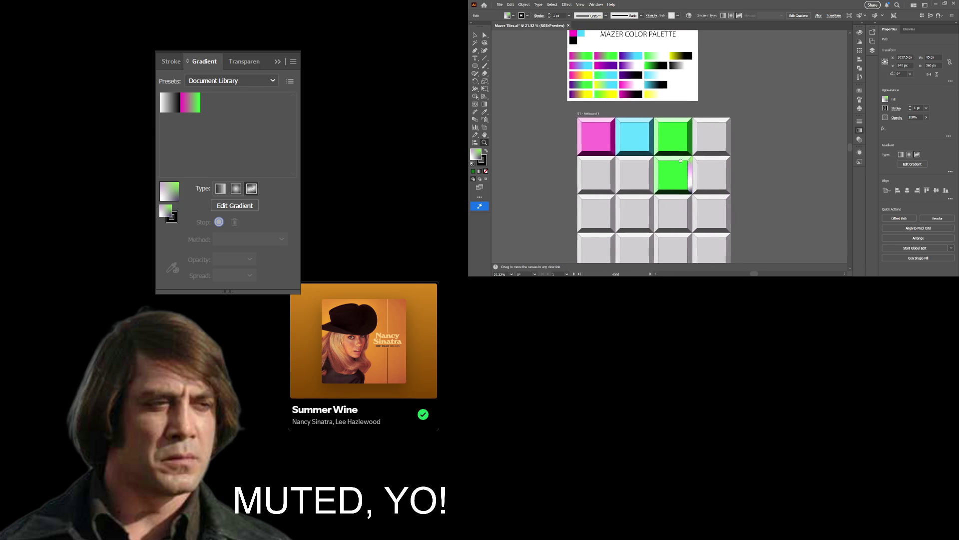
key(v)
click(676, 192)
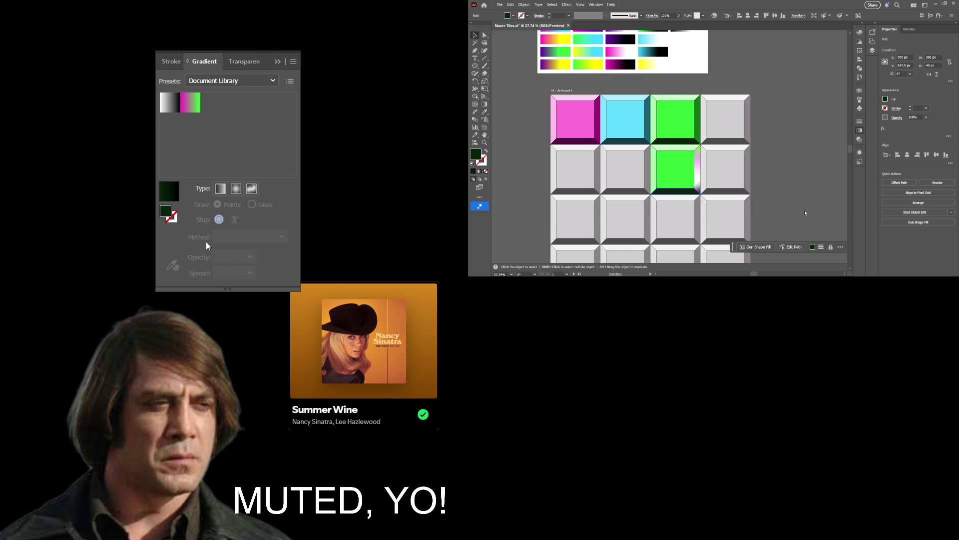
click(252, 188)
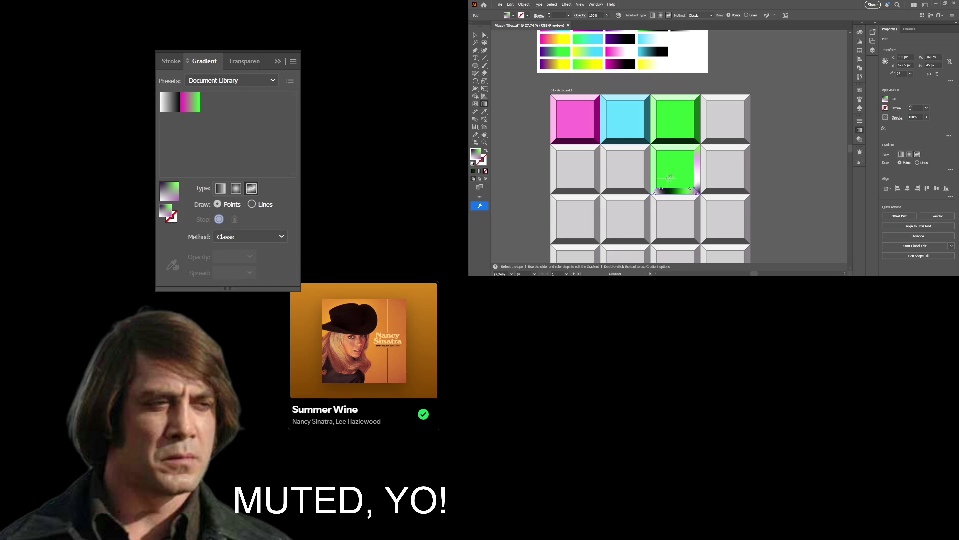
Apply freeform gradients to the tile's green square face and its top bevel strip.
key(v)
click(675, 170)
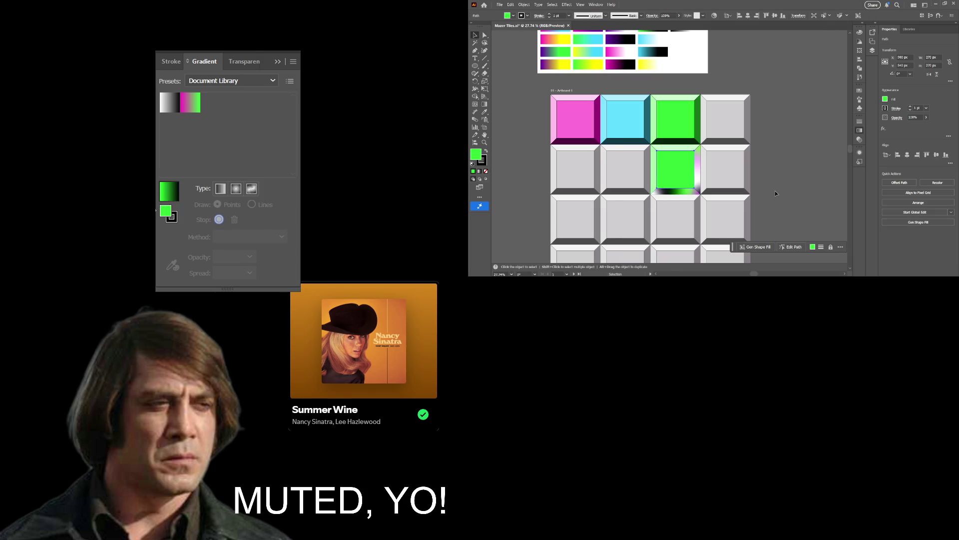
click(251, 188)
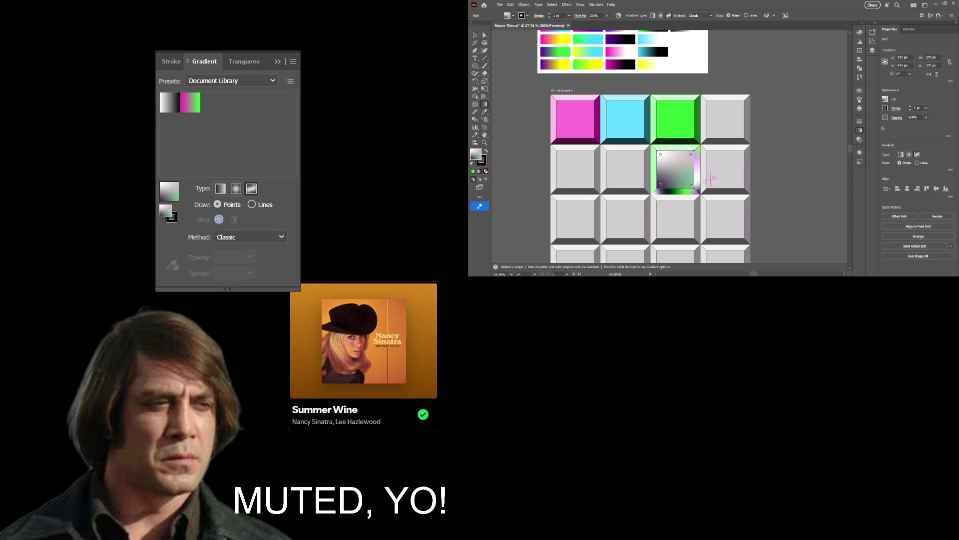
key(v)
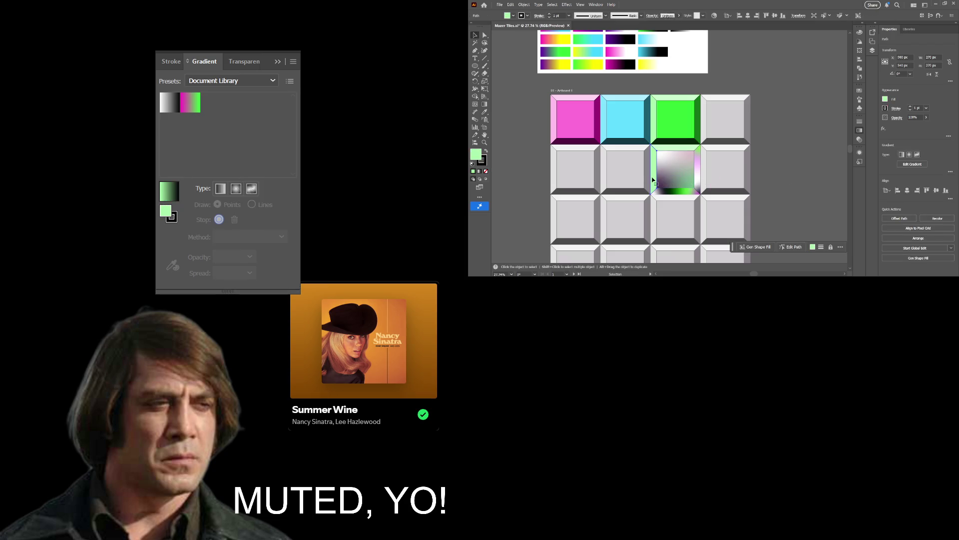
key(g)
key(v)
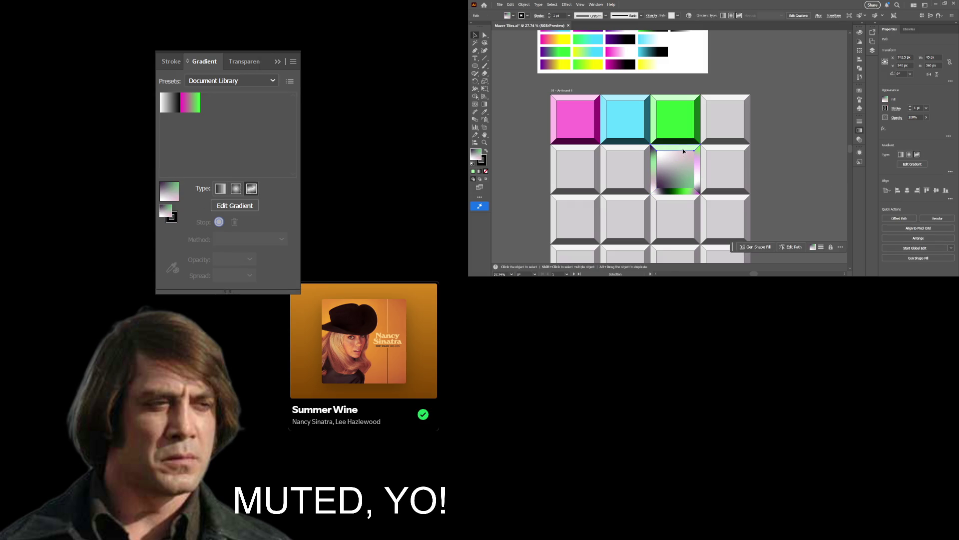
click(684, 151)
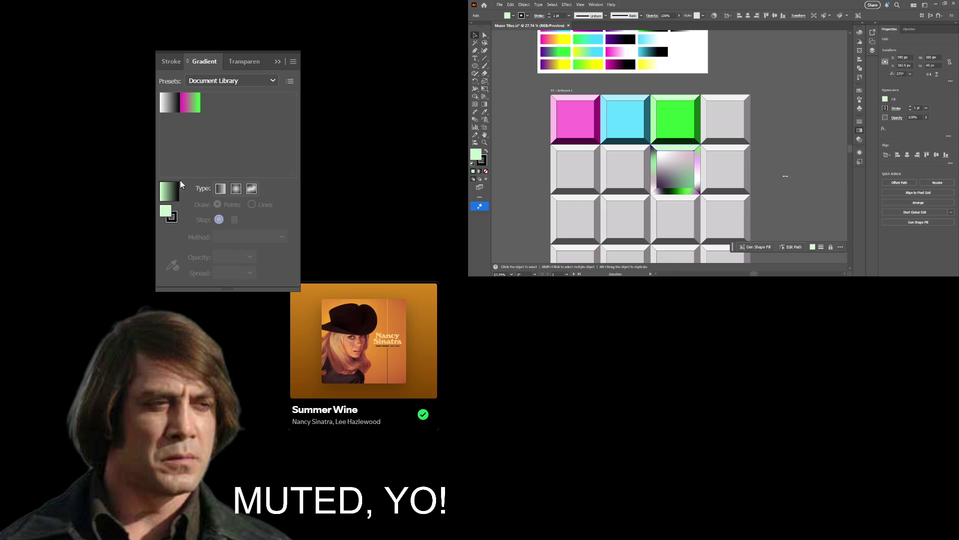
click(250, 191)
Zoom and pan around the gradient tile, then clear the selection.
key(z)
mouse_move(681, 187)
mouse_down()
mouse_move(651, 192)
mouse_move(731, 177)
mouse_up()
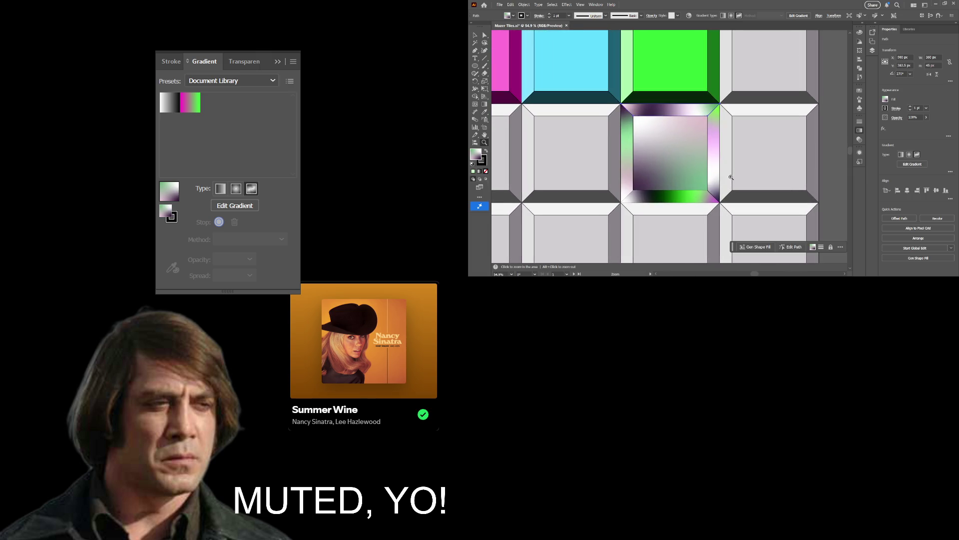
click(753, 158)
key(space)
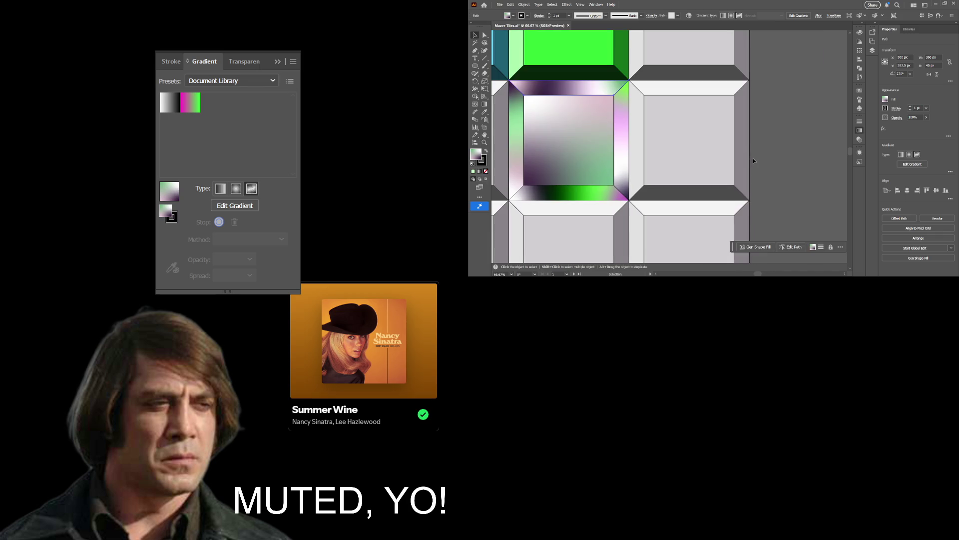
mouse_move(668, 165)
mouse_down()
mouse_move(734, 199)
mouse_move(715, 233)
mouse_up()
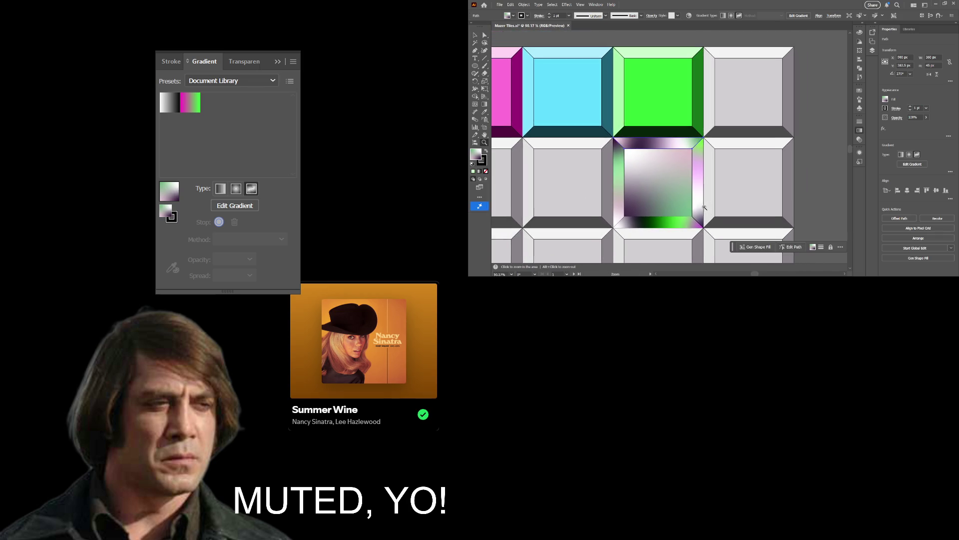
key(v)
key(ctrl+shift+a)
key(z)
drag(728, 226, 714, 220)
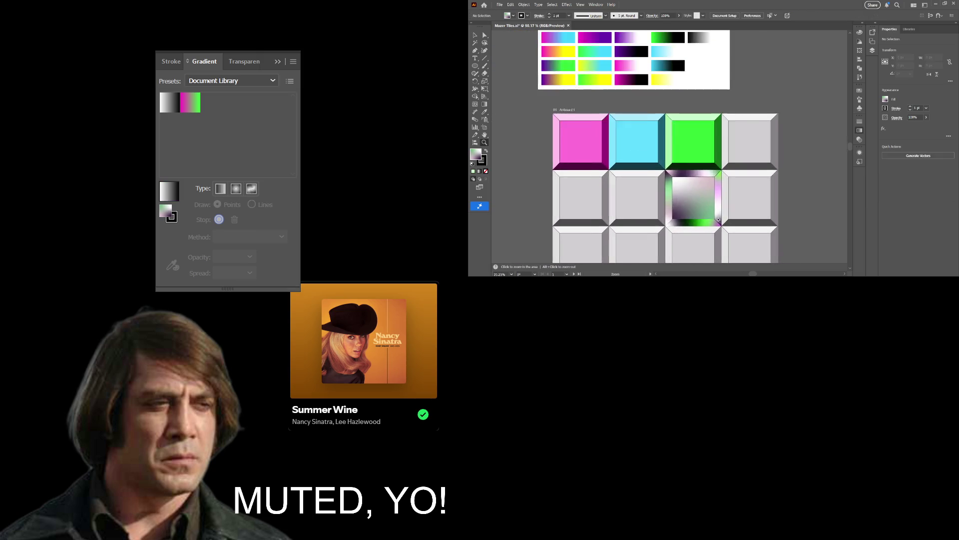
Try an eyedropper sample on the center tile and undo the accidental white fill.
key(v)
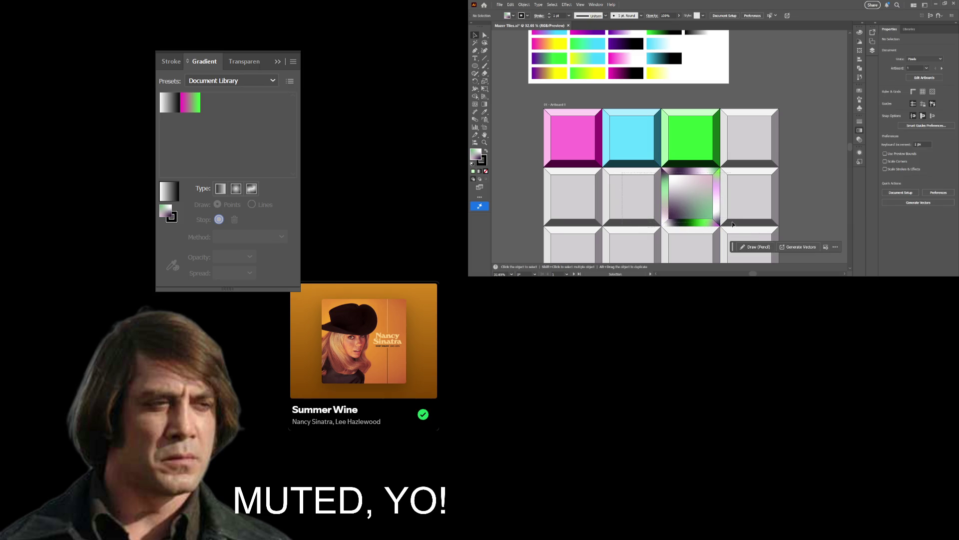
click(625, 195)
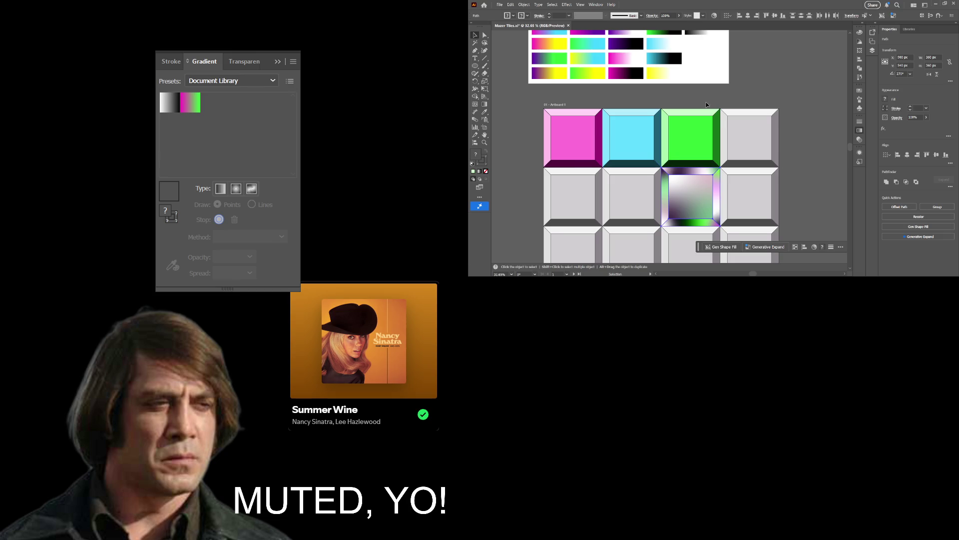
scroll(690, 118, up, 2)
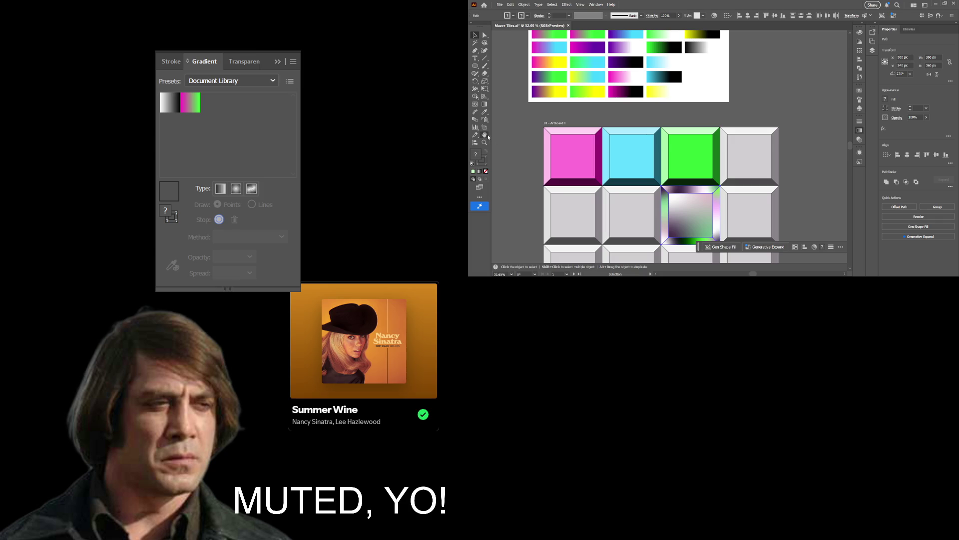
click(484, 113)
click(639, 51)
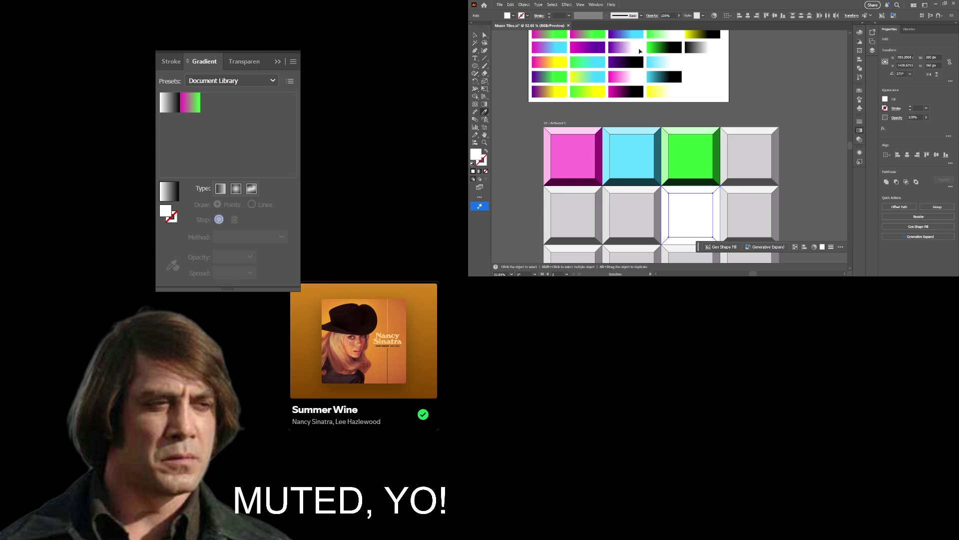
key(ctrl+z)
key(ctrl)
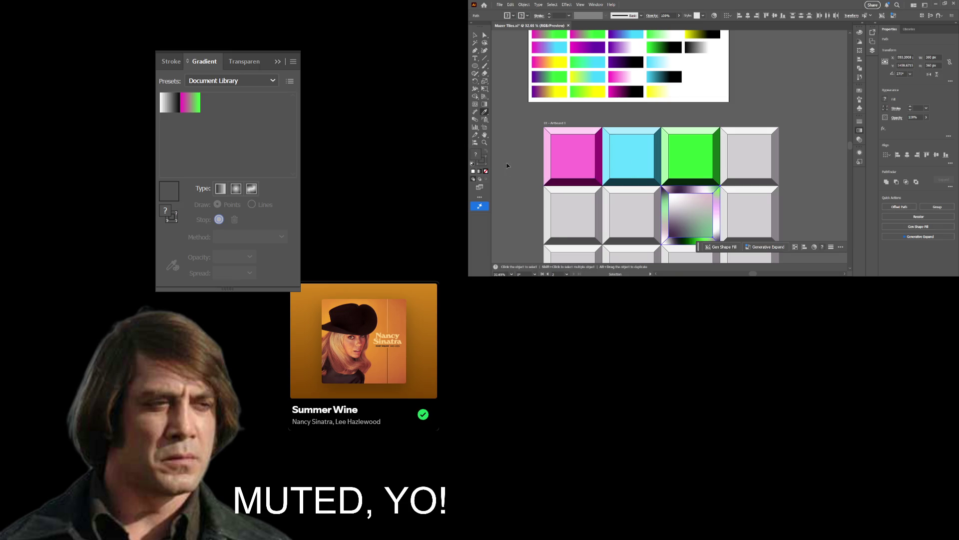
Swap the Gradient panel for the Color panel with the stroke active.
key(ctrl+F9)
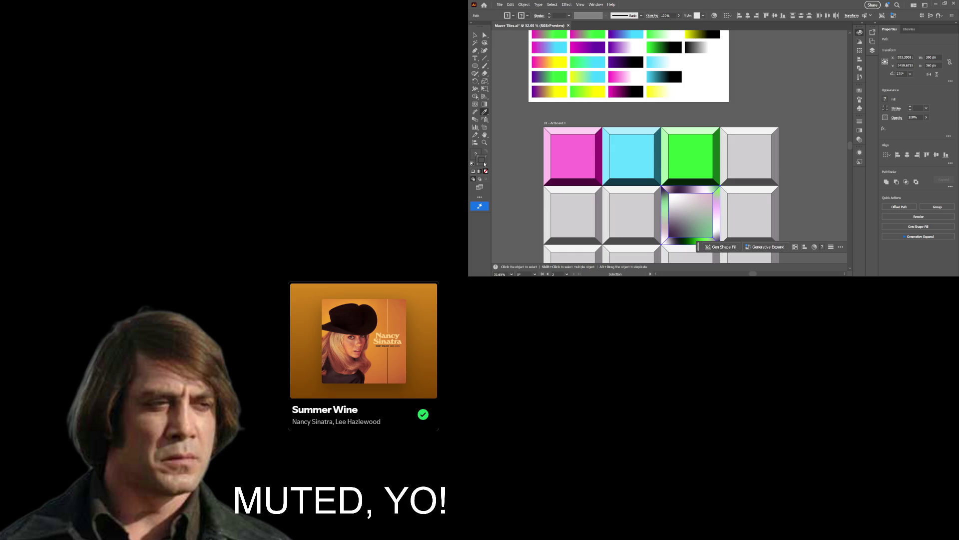
key(F6)
click(484, 164)
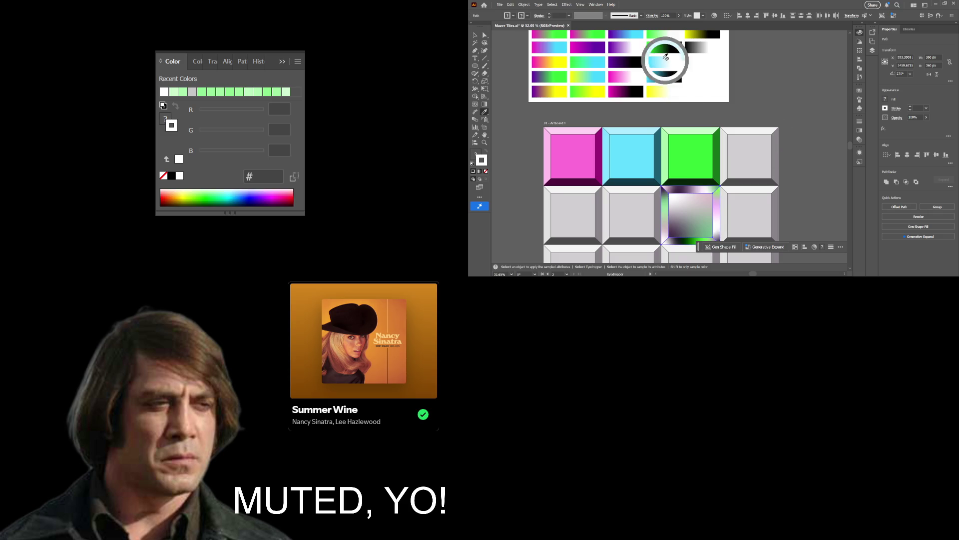
Give the center tile a lavender e4d2ef stroke sampled from the purple gradient swatch.
shift+click(629, 46)
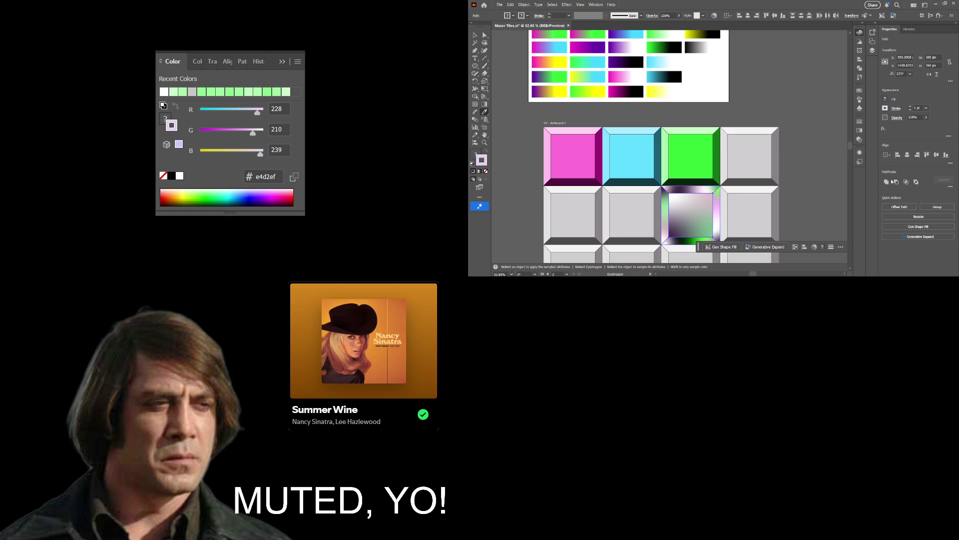
ctrl+click(815, 164)
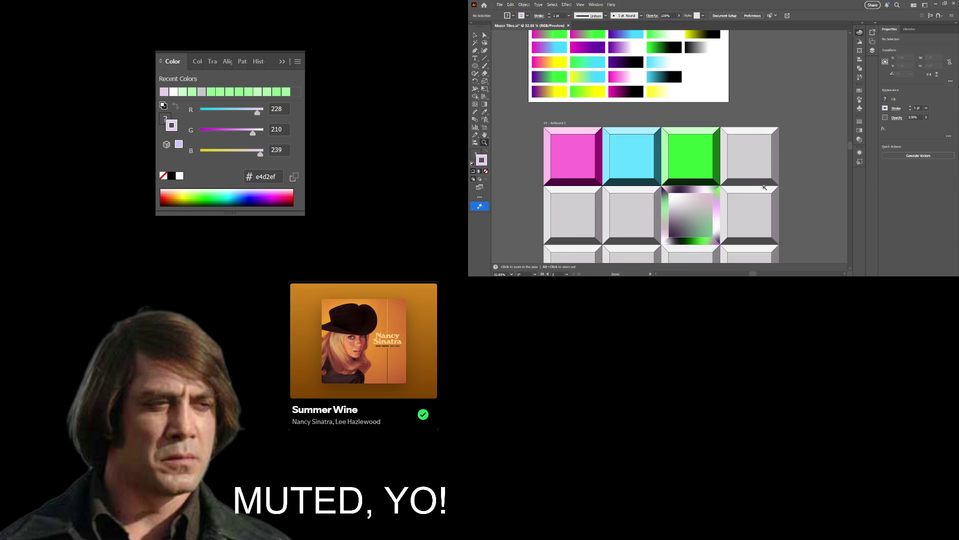
scroll(767, 184, up, 2)
mouse_move(770, 185)
mouse_down()
mouse_move(810, 109)
mouse_move(766, 138)
mouse_up()
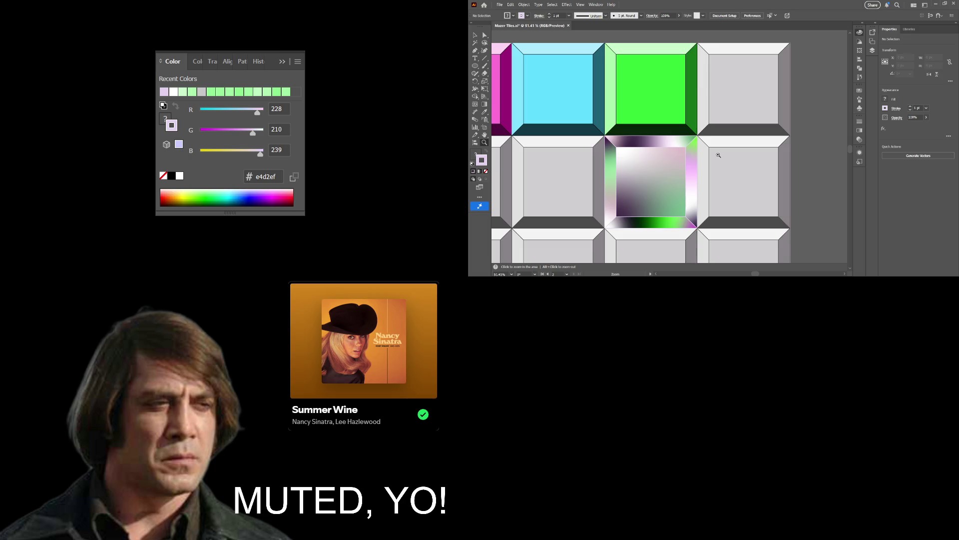
Direct-select the center tile's inner square and show its freeform gradient points.
key(a)
click(649, 170)
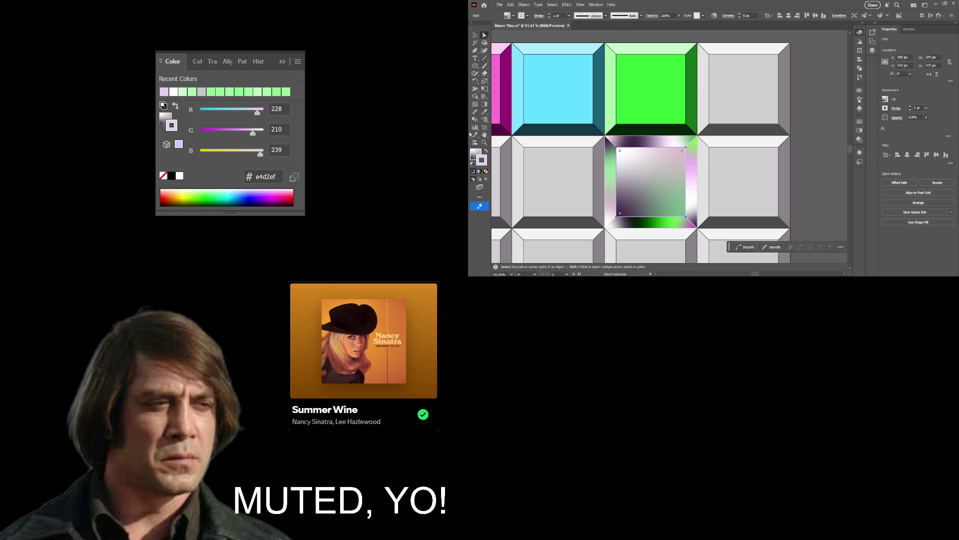
click(484, 104)
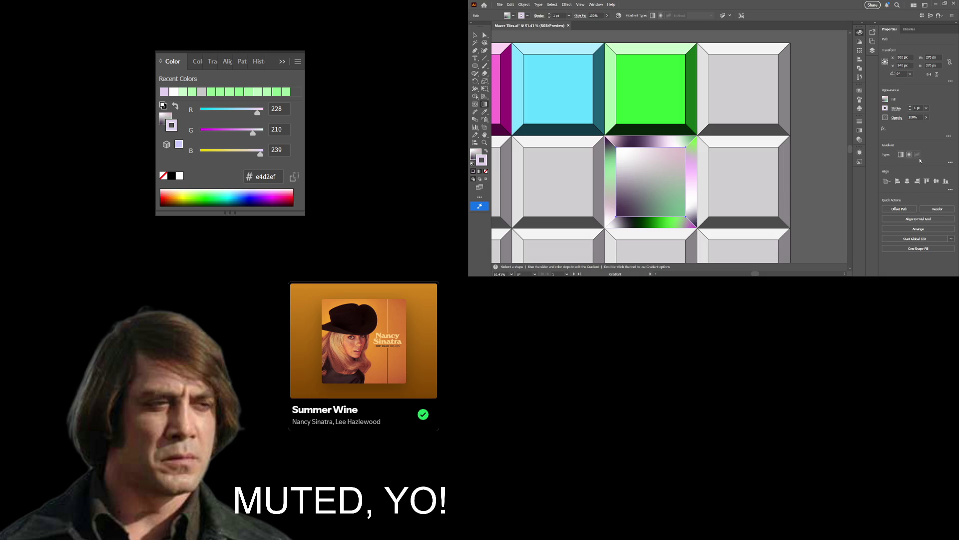
click(473, 157)
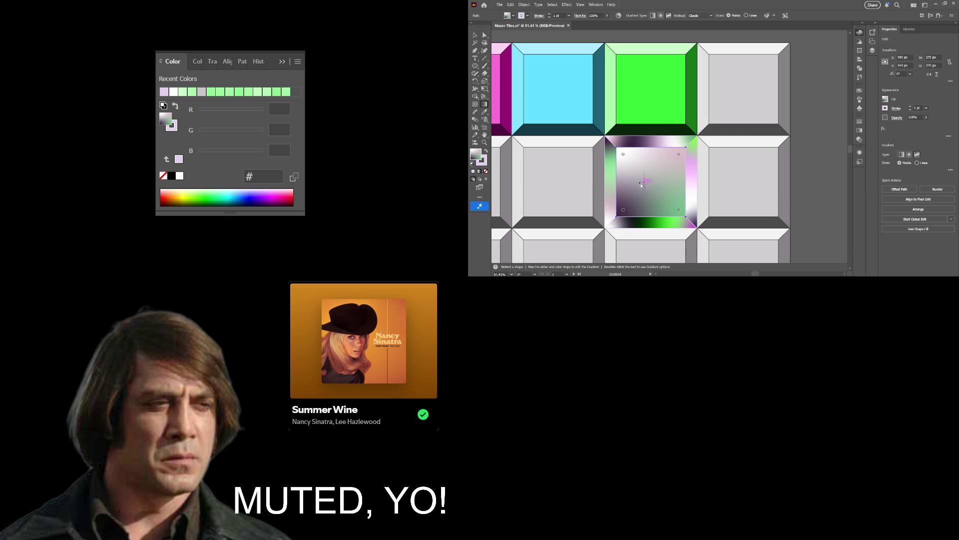
Drag the freeform gradient's colour points inward toward the middle of the tile.
mouse_move(624, 155)
mouse_down()
mouse_move(642, 172)
mouse_move(644, 186)
mouse_move(631, 196)
mouse_move(642, 205)
mouse_up()
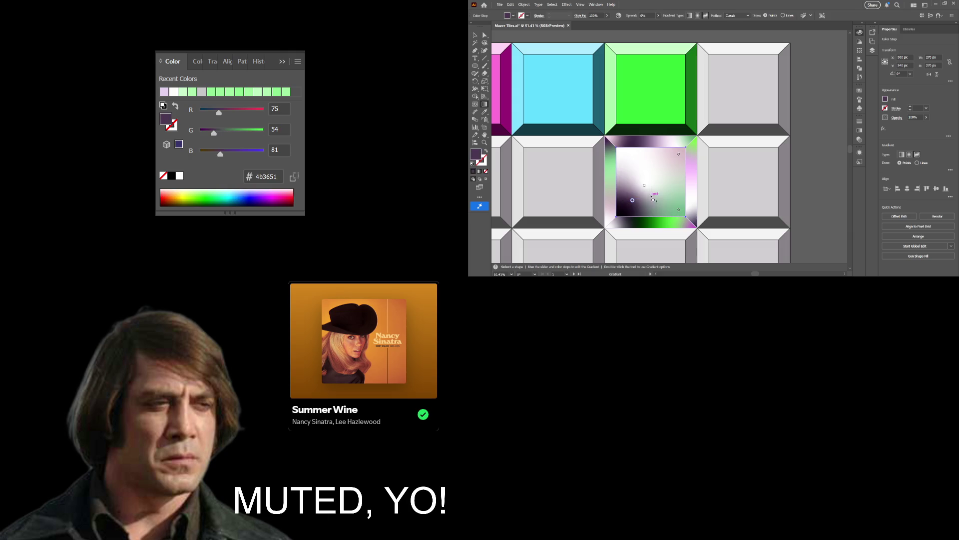
mouse_move(641, 205)
mouse_down()
mouse_move(643, 173)
mouse_move(628, 184)
mouse_up()
key(z)
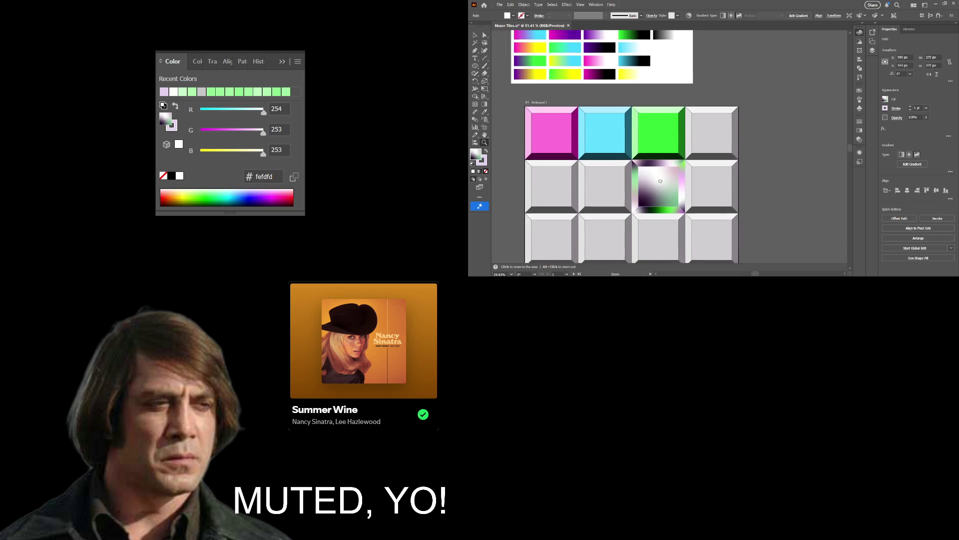
drag(659, 133, 681, 144)
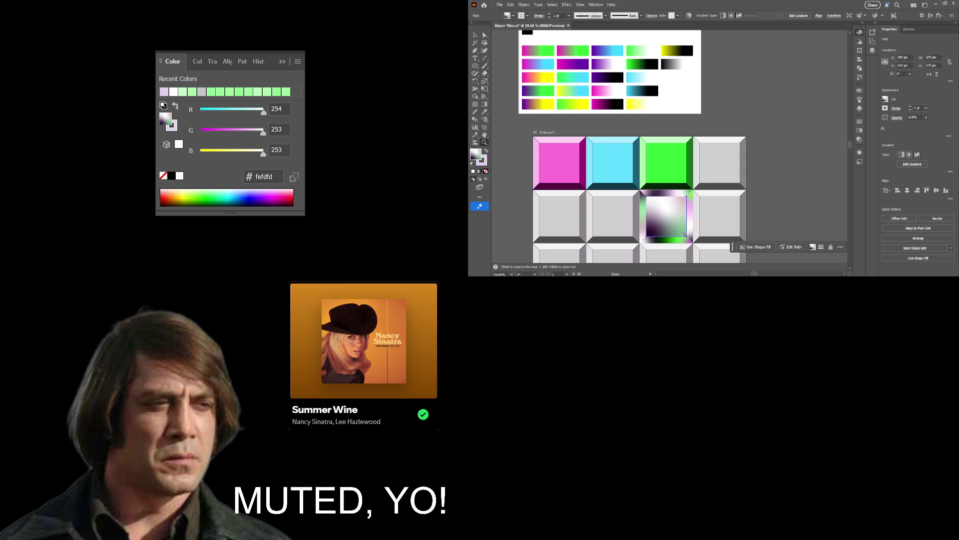
key(v)
key(g)
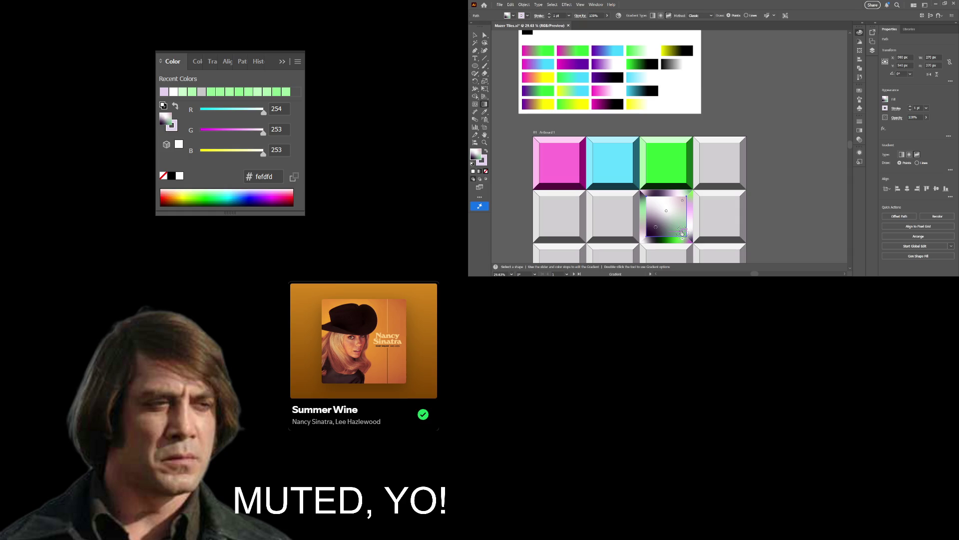
drag(682, 232, 672, 223)
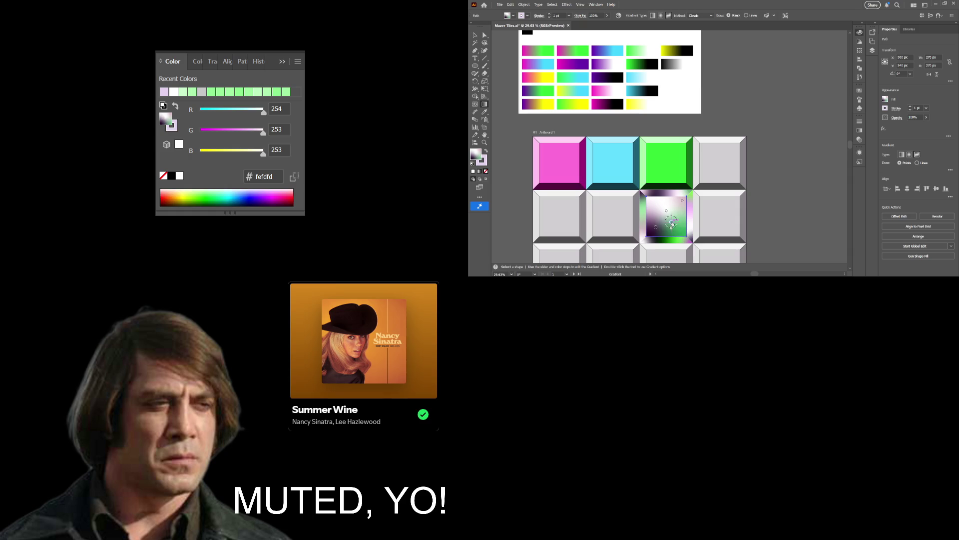
click(683, 200)
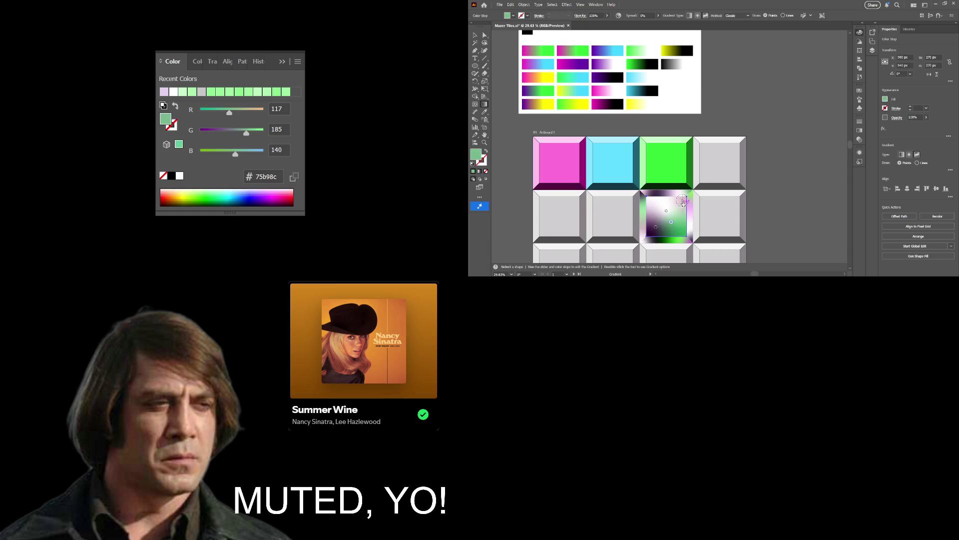
click(675, 211)
drag(675, 210, 668, 206)
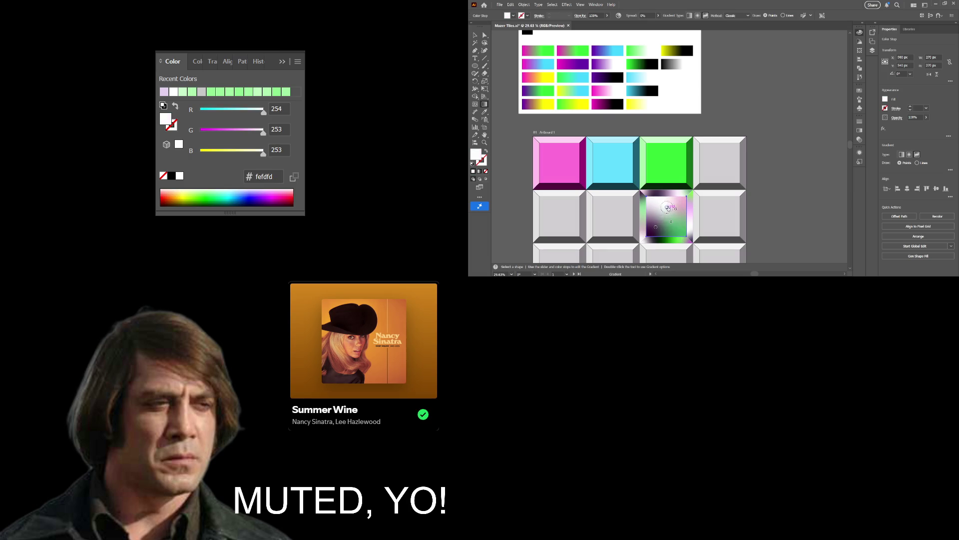
Set the pinkish colour point's opacity to 40%.
click(664, 215)
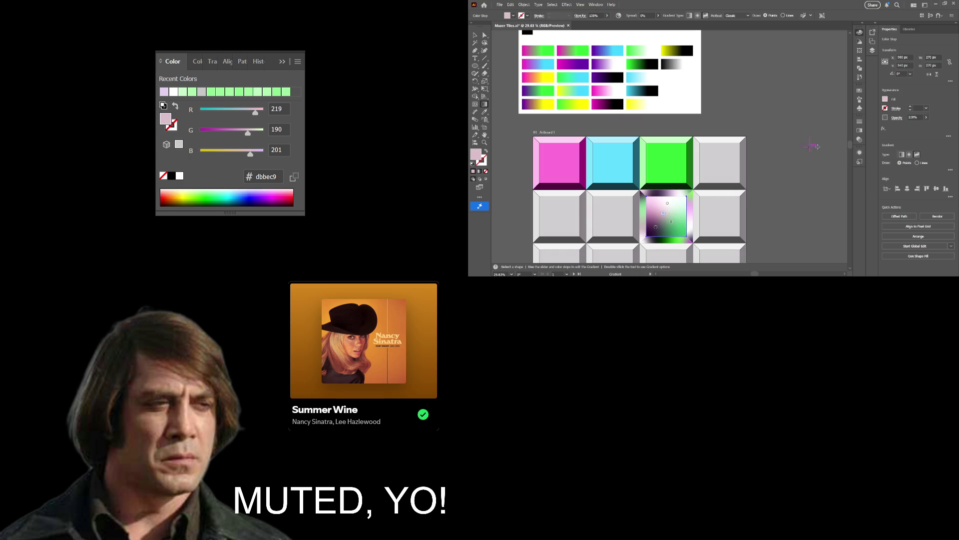
drag(920, 133, 913, 126)
key(v)
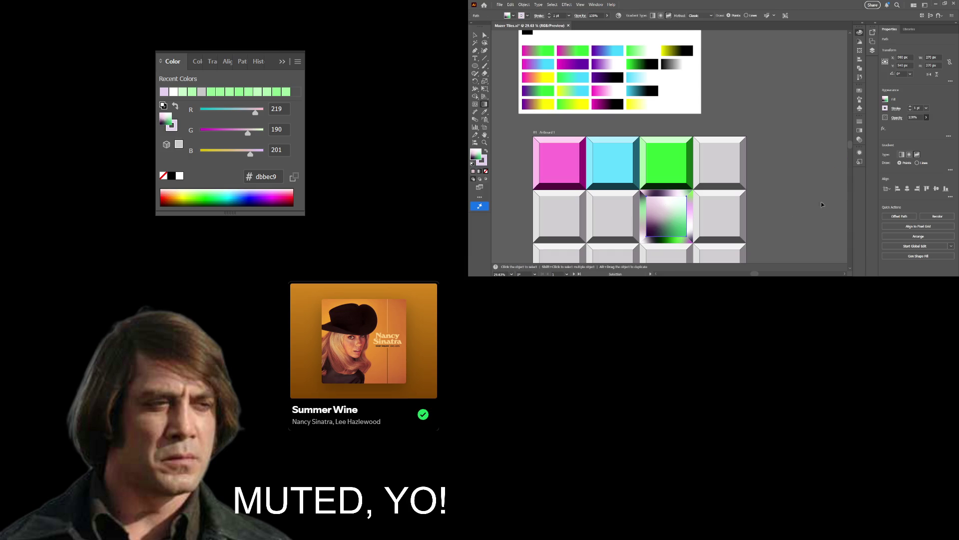
mouse_move(364, 349)
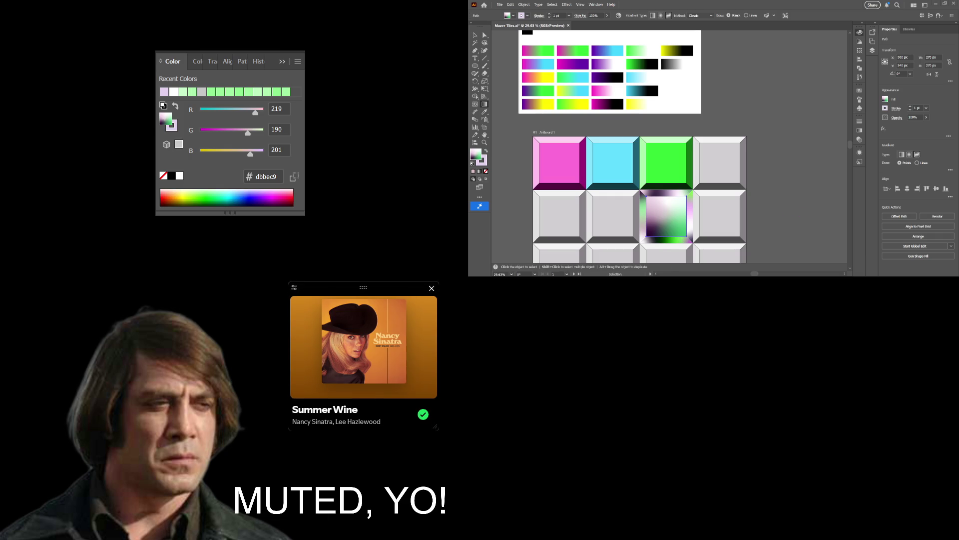
key(g)
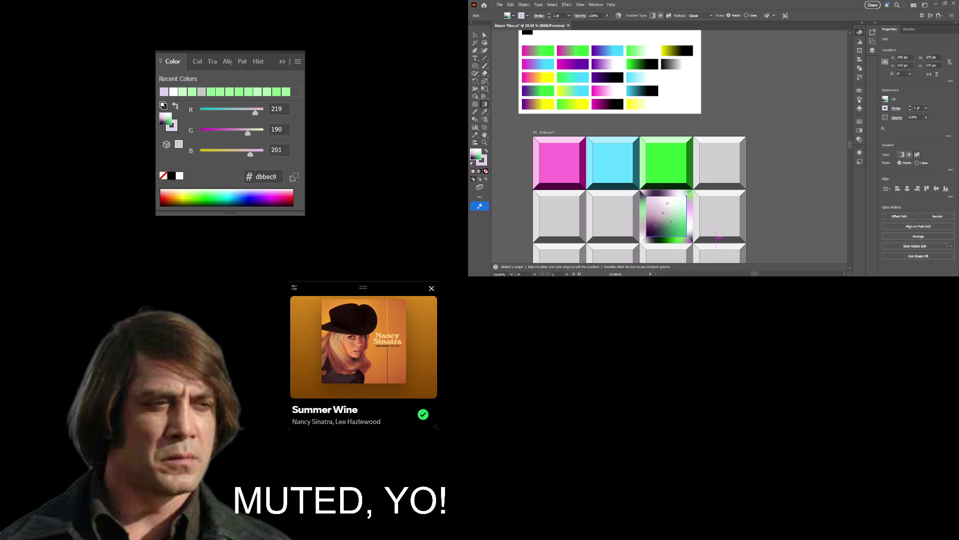
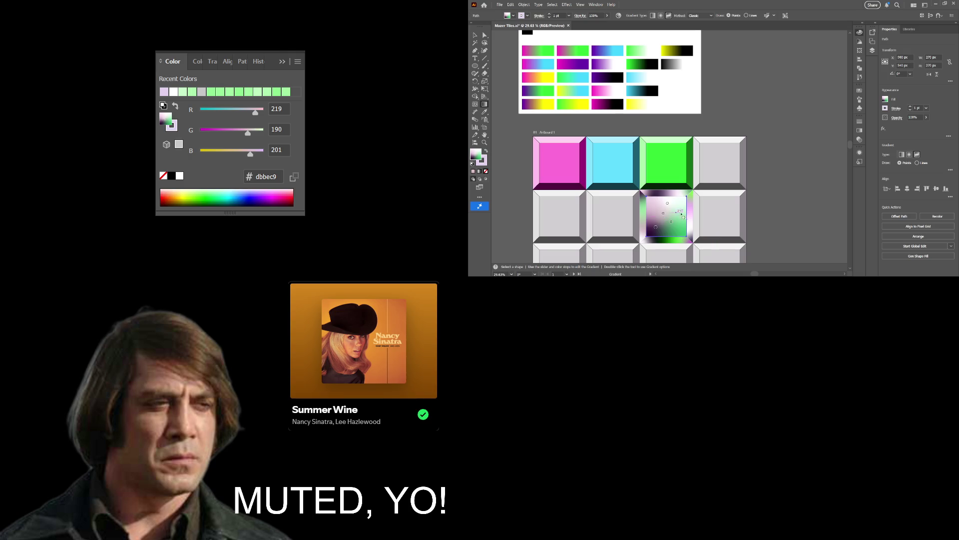
Select the whole gradient tile in the second row.
key(v)
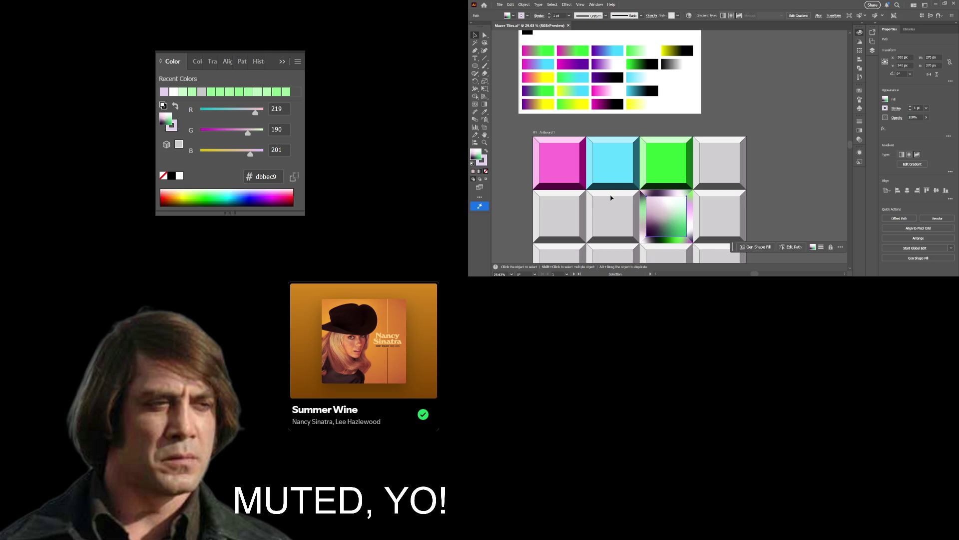
click(614, 189)
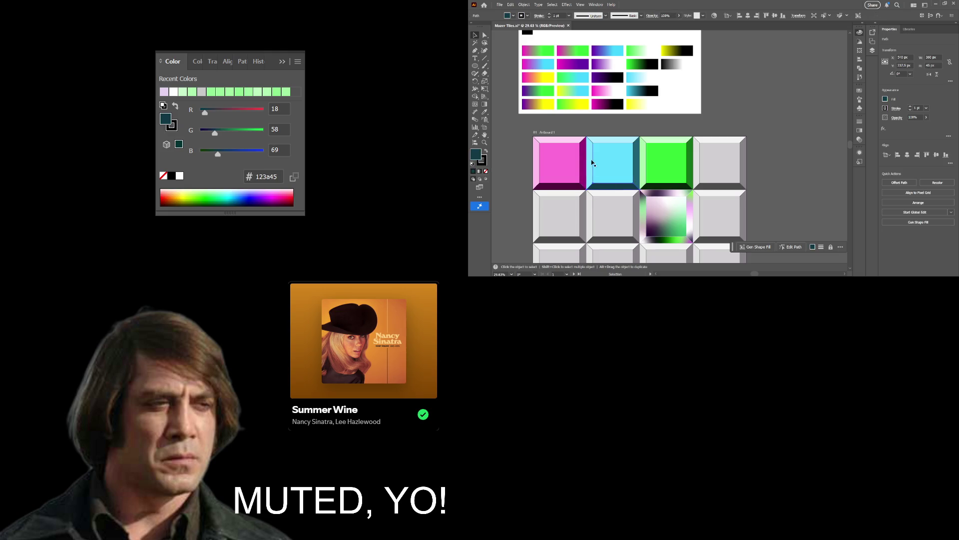
key(a)
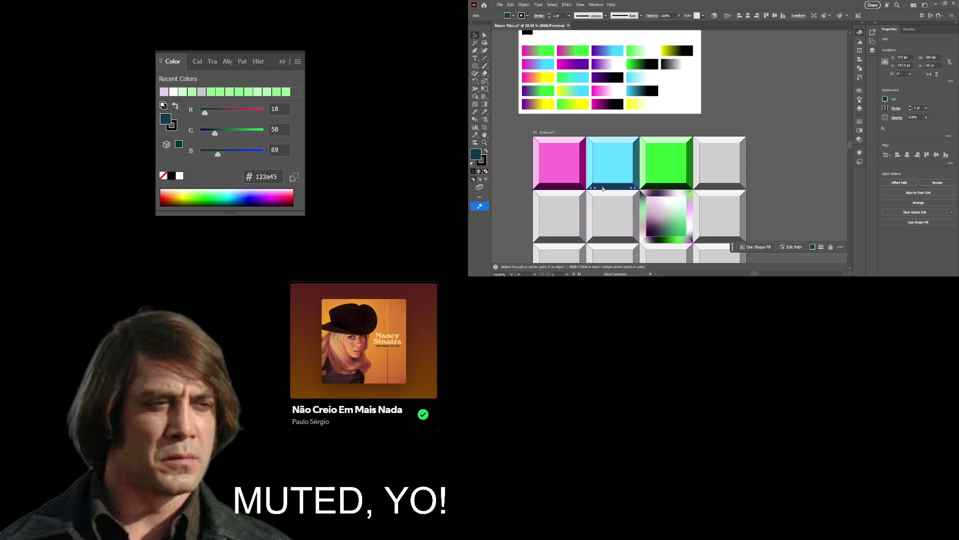
click(667, 215)
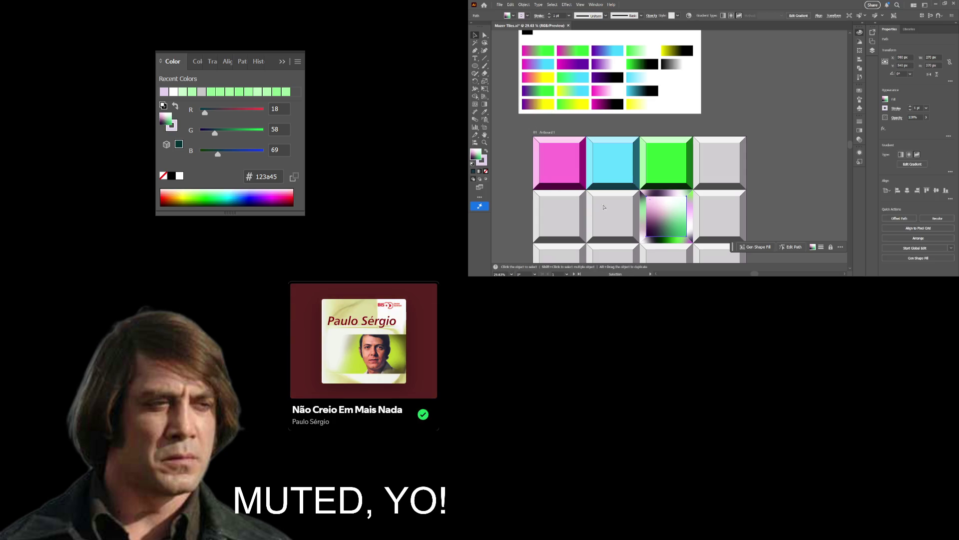
click(519, 128)
click(477, 37)
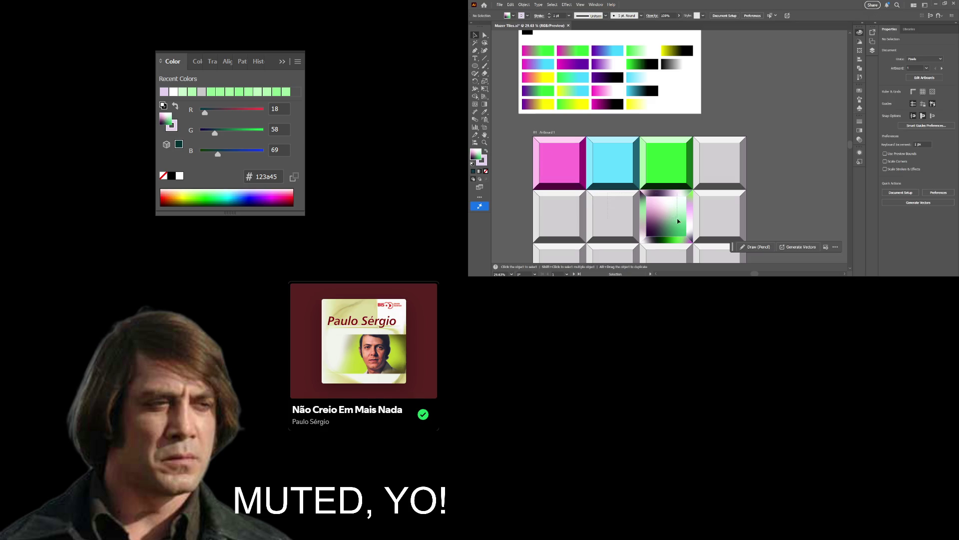
click(691, 241)
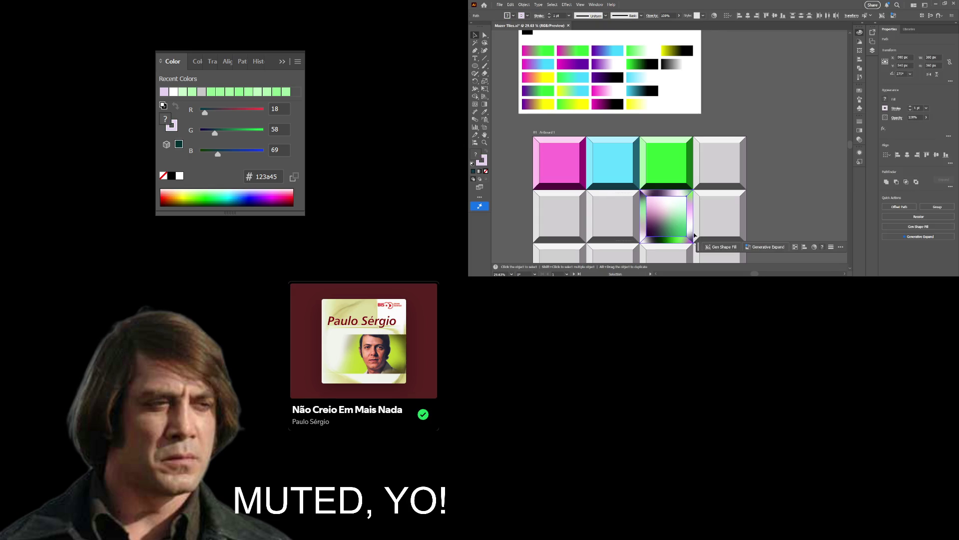
Give the gradient tile a 17 pt lavender (e4d2ef) stroke and close the Color panel.
click(485, 160)
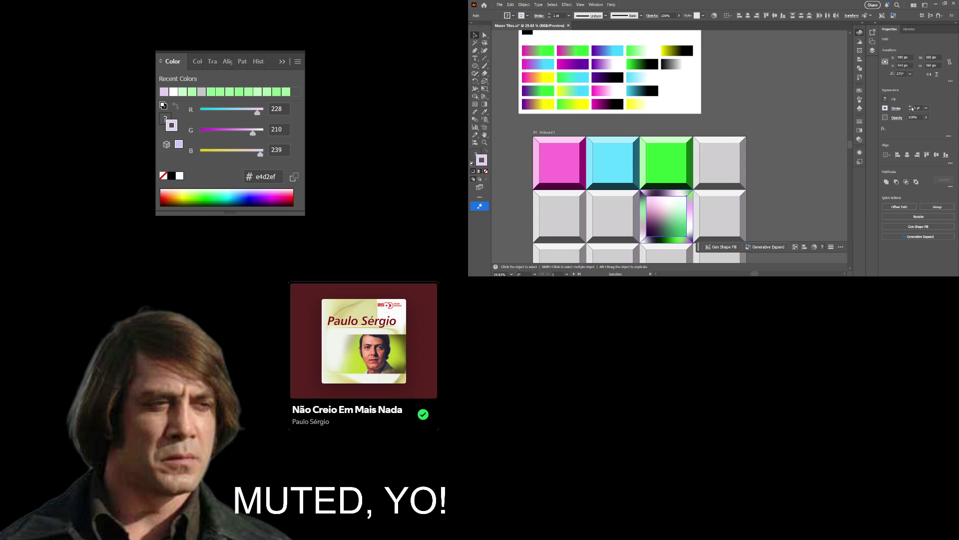
scroll(912, 108, up, 6)
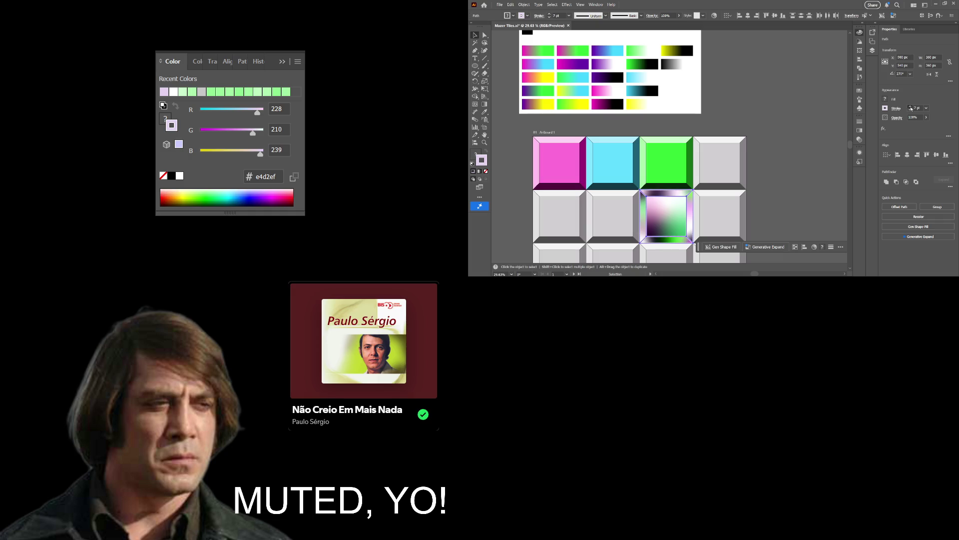
scroll(910, 108, up, 5)
scroll(910, 108, up, 5)
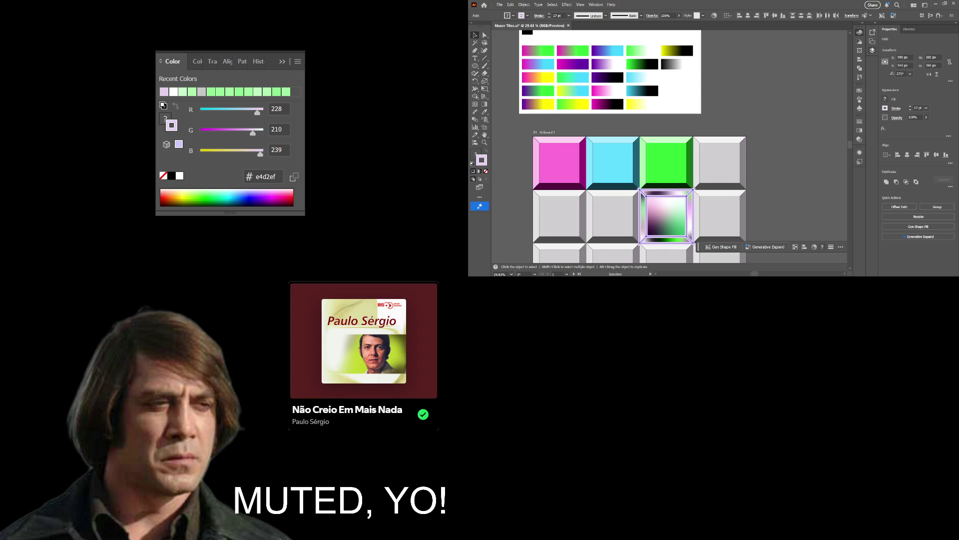
click(860, 121)
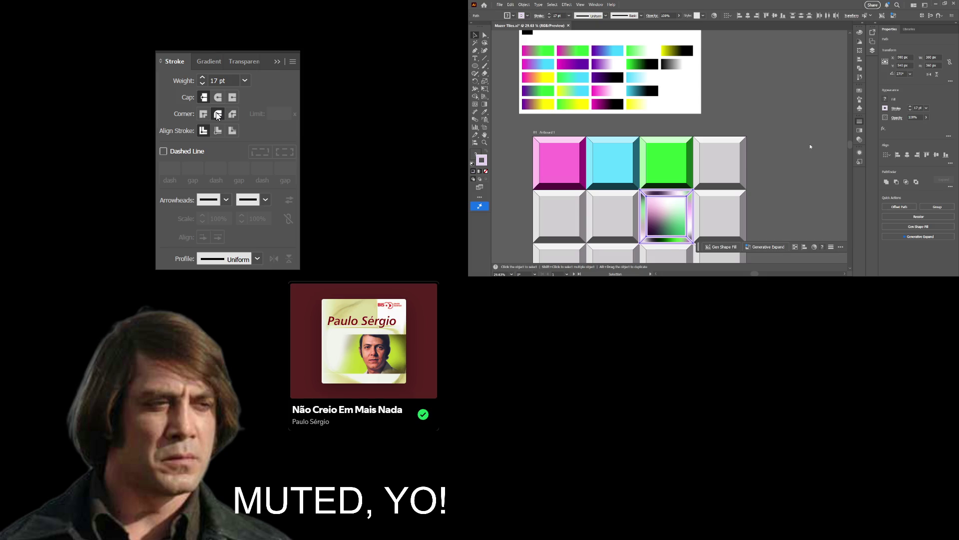
Zoom in on the gradient tile and set its stroke alignment to Center.
key(z)
click(645, 199)
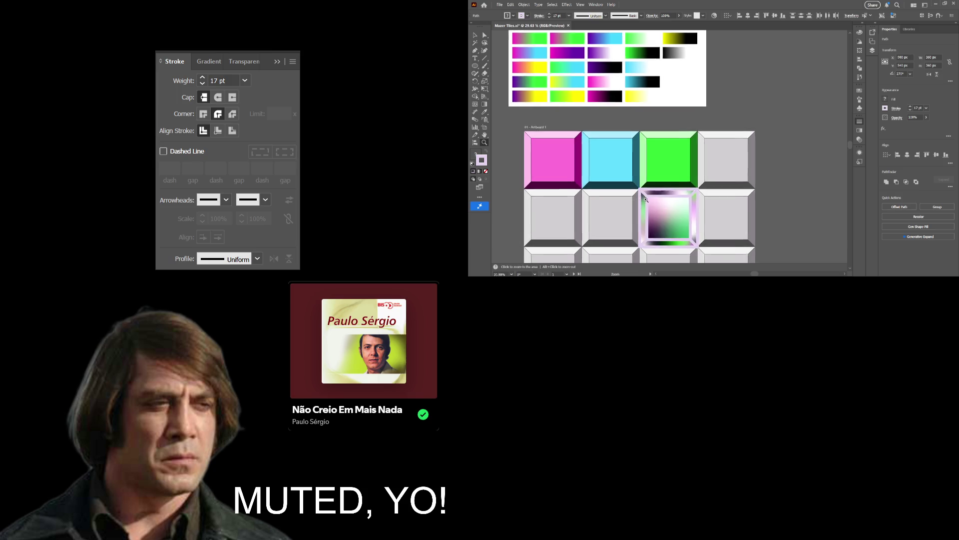
click(645, 199)
drag(836, 195, 788, 141)
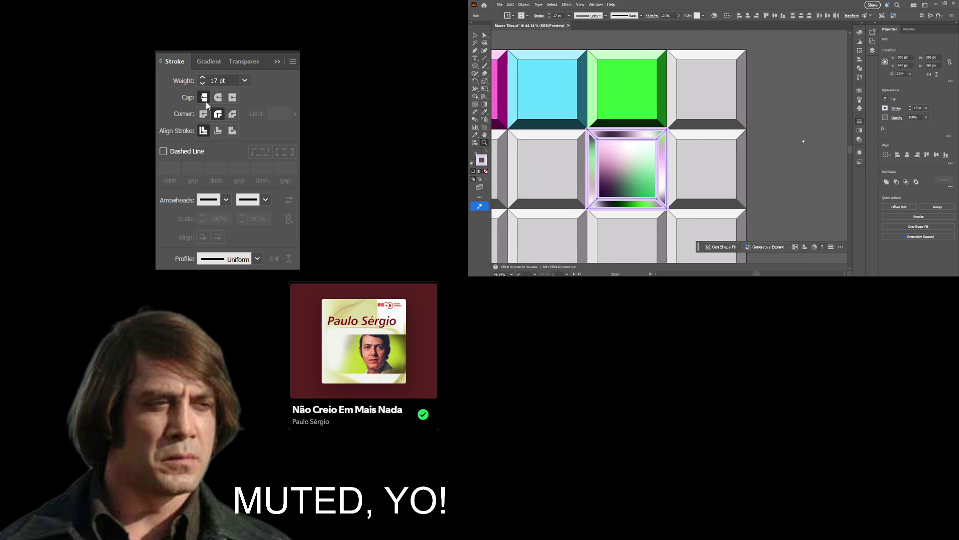
click(232, 130)
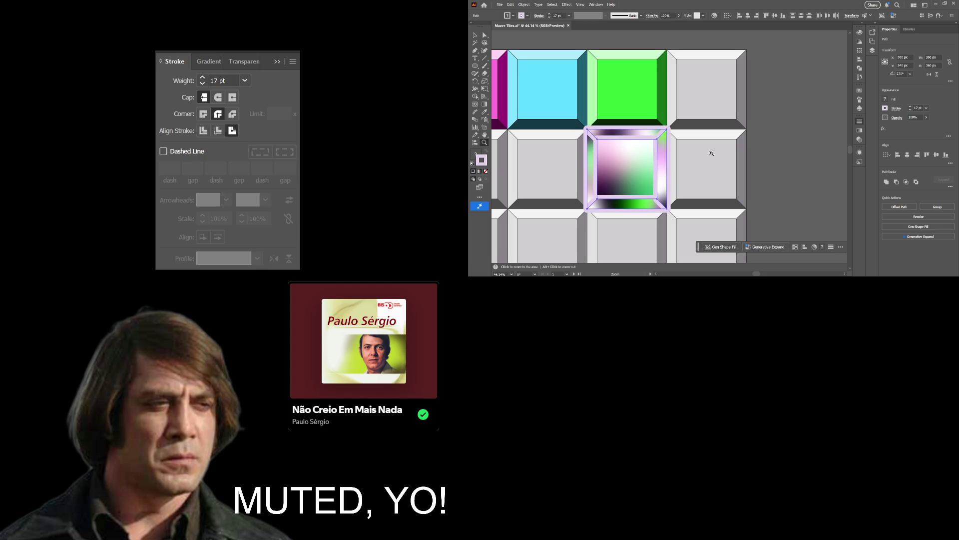
click(218, 130)
click(217, 134)
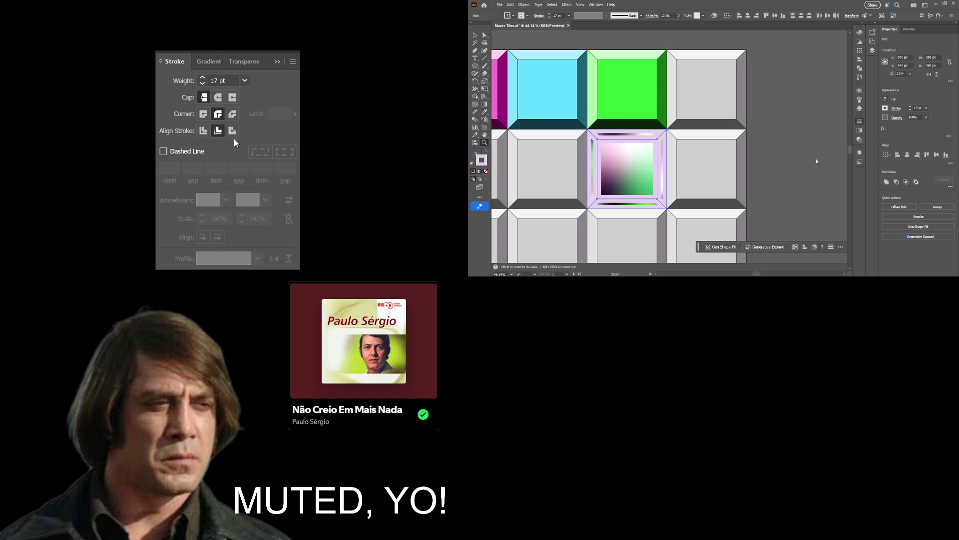
Step the tile's stroke weight down from 17 pt to 6 pt.
click(911, 111)
click(910, 111)
click(911, 111)
click(911, 111)
click(912, 112)
click(911, 112)
click(911, 112)
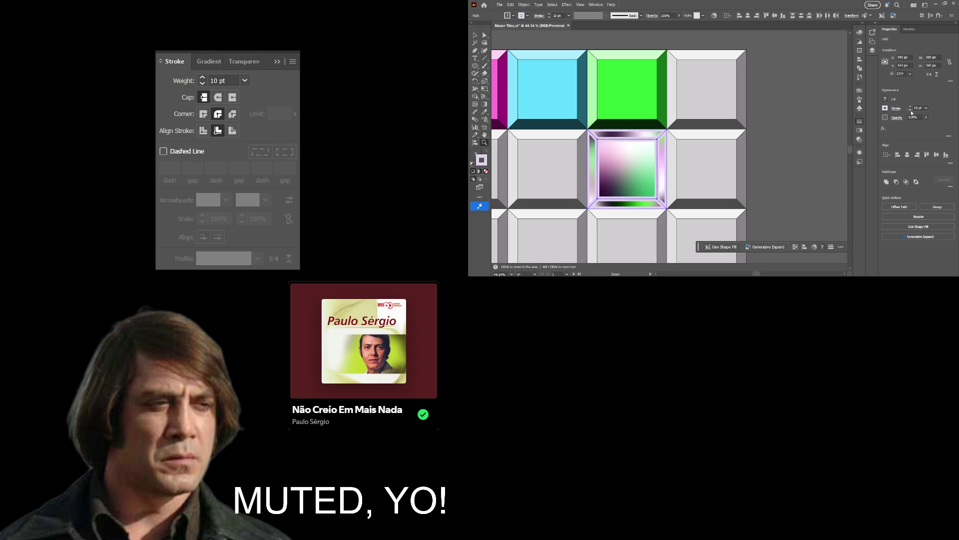
click(911, 111)
click(910, 112)
click(911, 112)
click(911, 112)
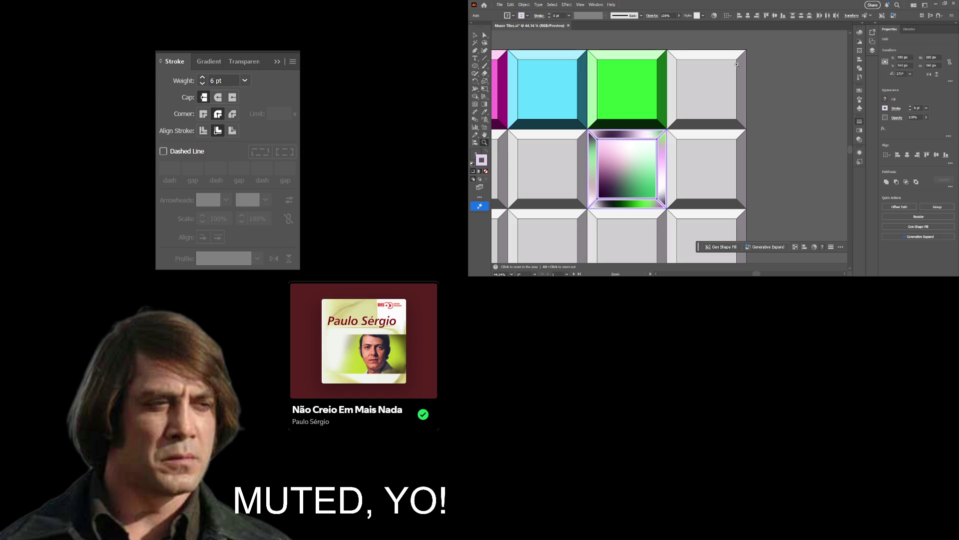
click(757, 86)
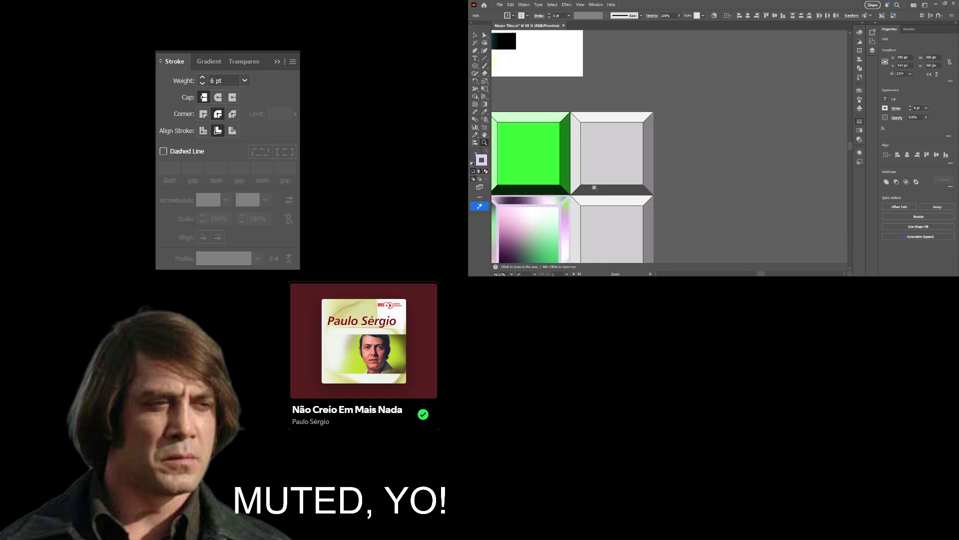
scroll(595, 187, down, 2)
scroll(590, 184, down, 2)
scroll(584, 180, down, 2)
scroll(579, 177, down, 2)
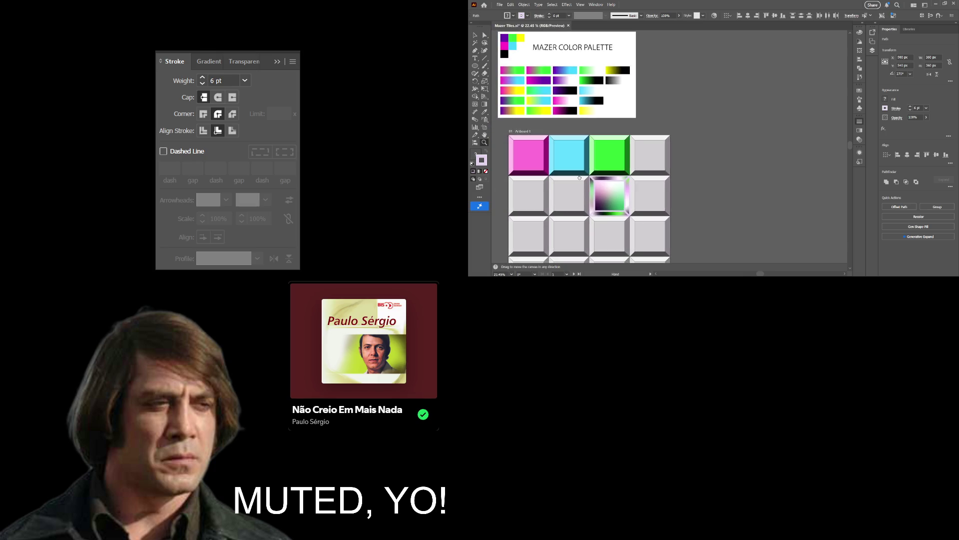
scroll(559, 192, up, 1)
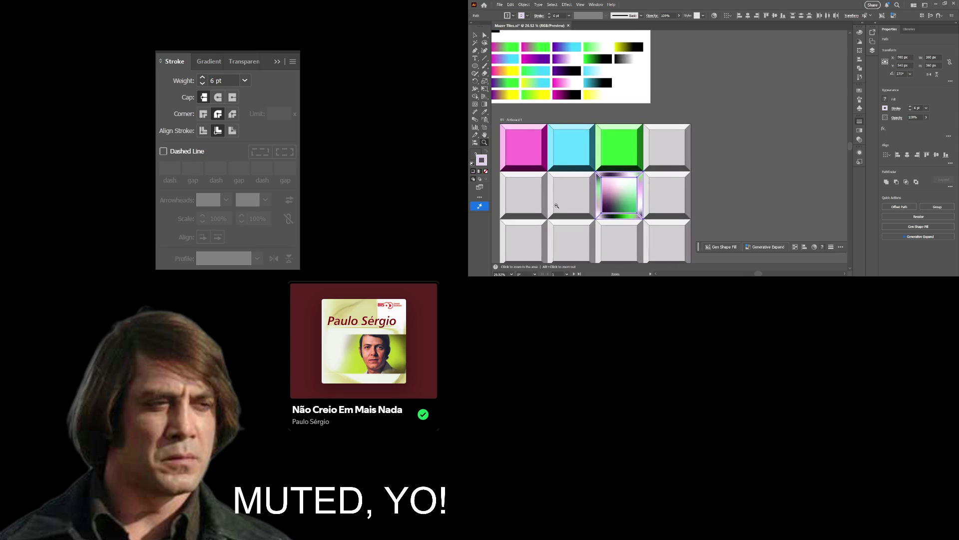
scroll(557, 205, up, 1)
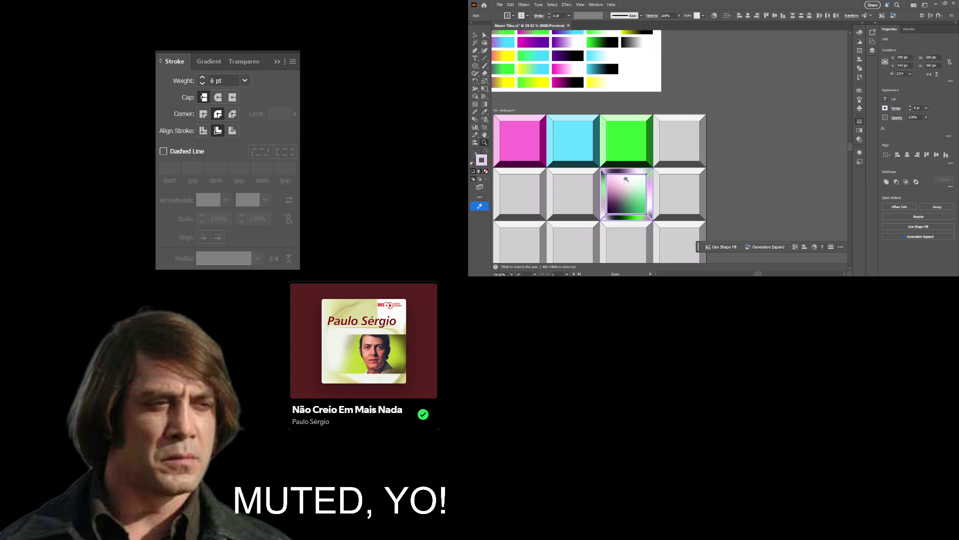
drag(620, 182, 631, 184)
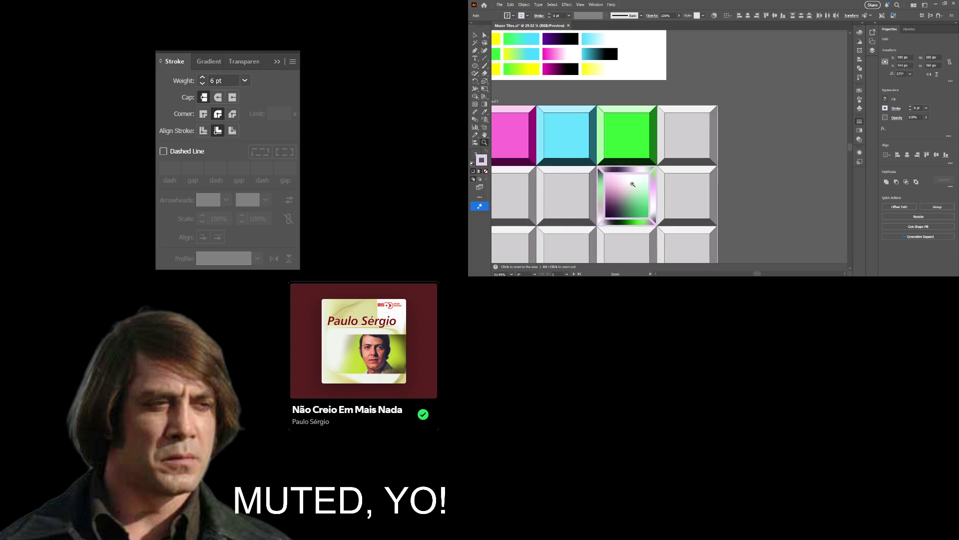
click(475, 34)
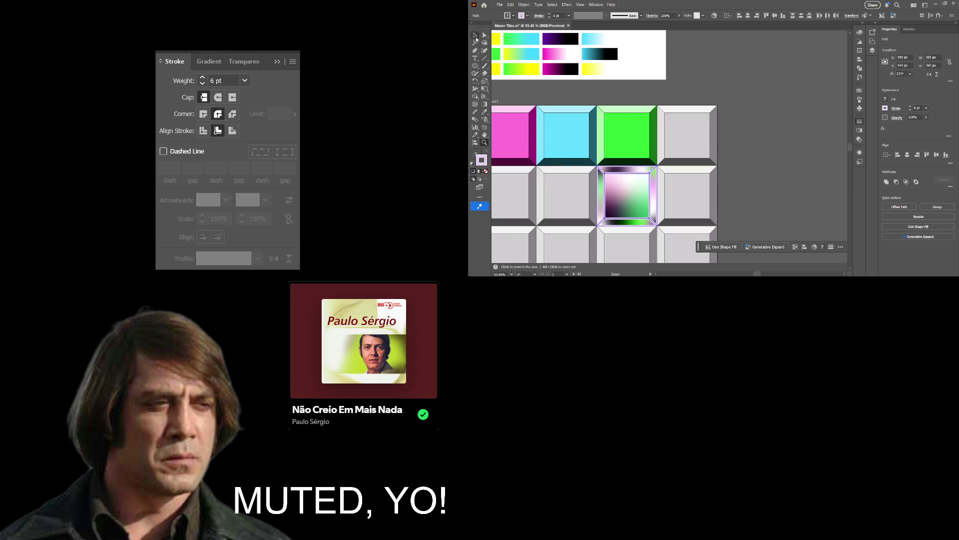
key(a)
key(v)
click(747, 199)
key(z)
drag(645, 208, 679, 210)
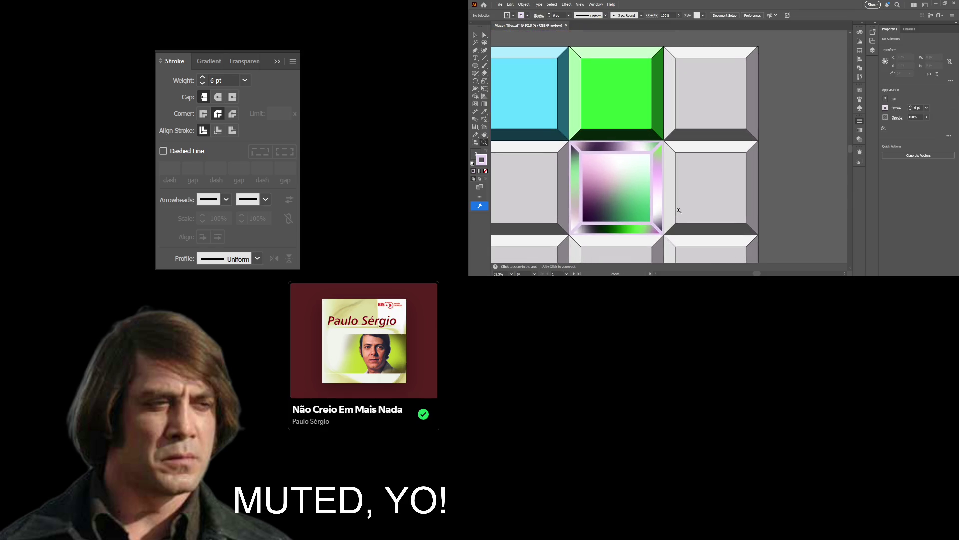
drag(610, 207, 646, 206)
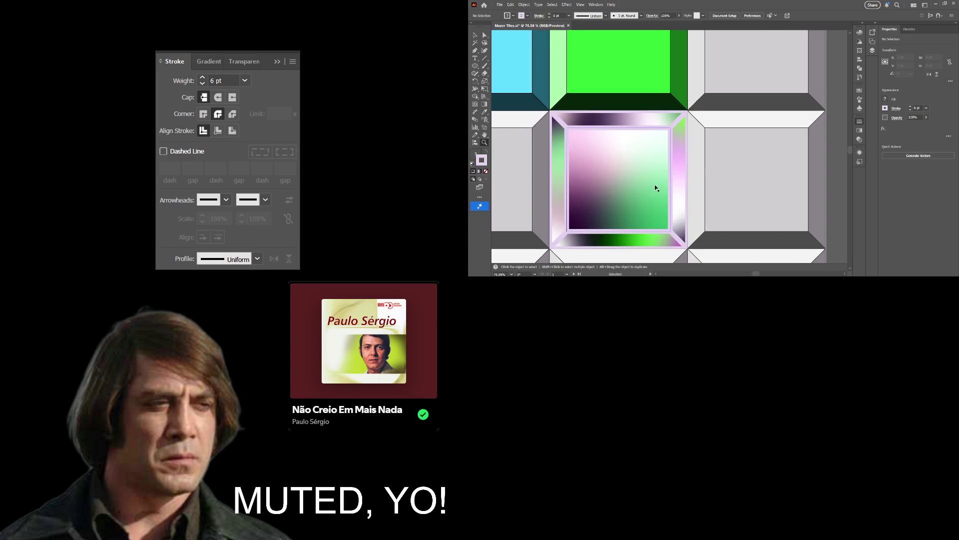
ctrl+click(655, 184)
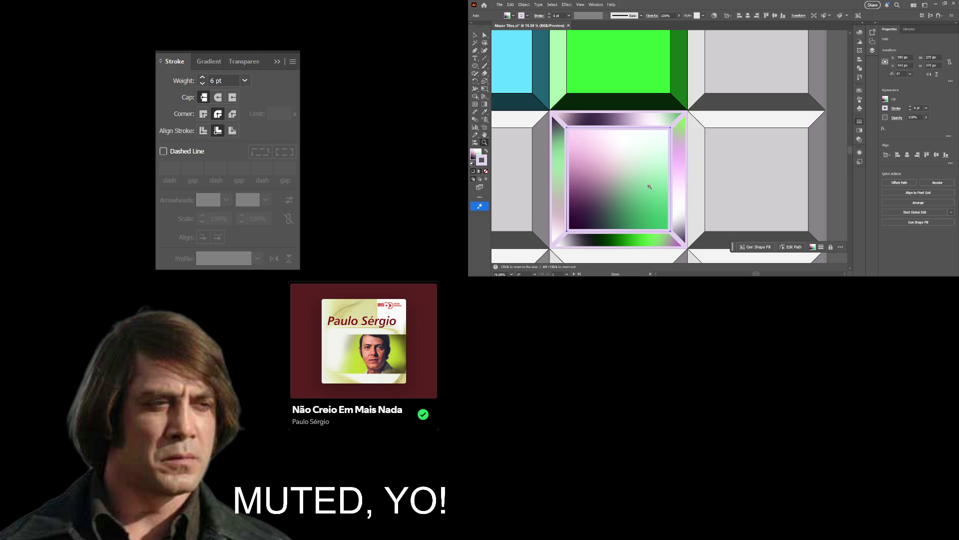
Move the gradient square into the middle tile of the second row.
drag(652, 187, 631, 214)
key(v)
double_click(659, 197)
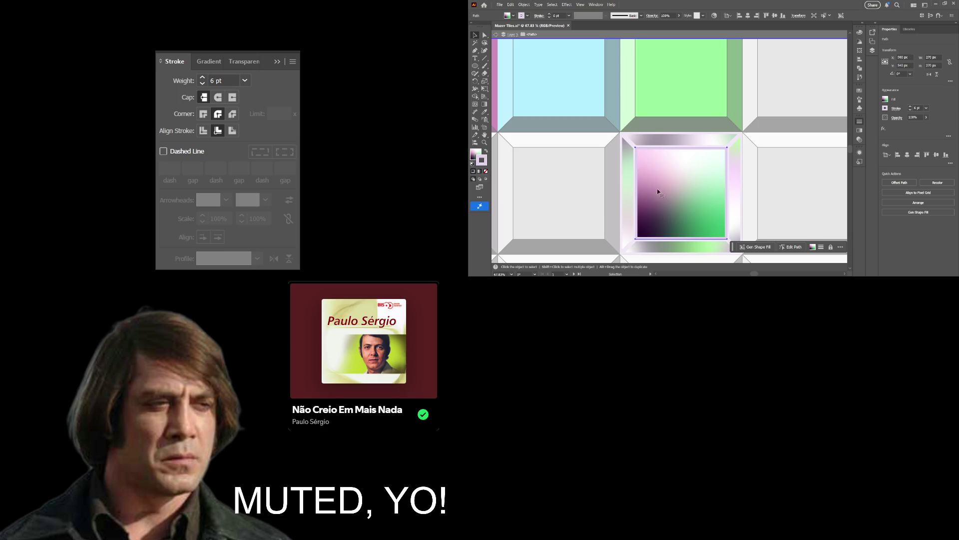
click(496, 34)
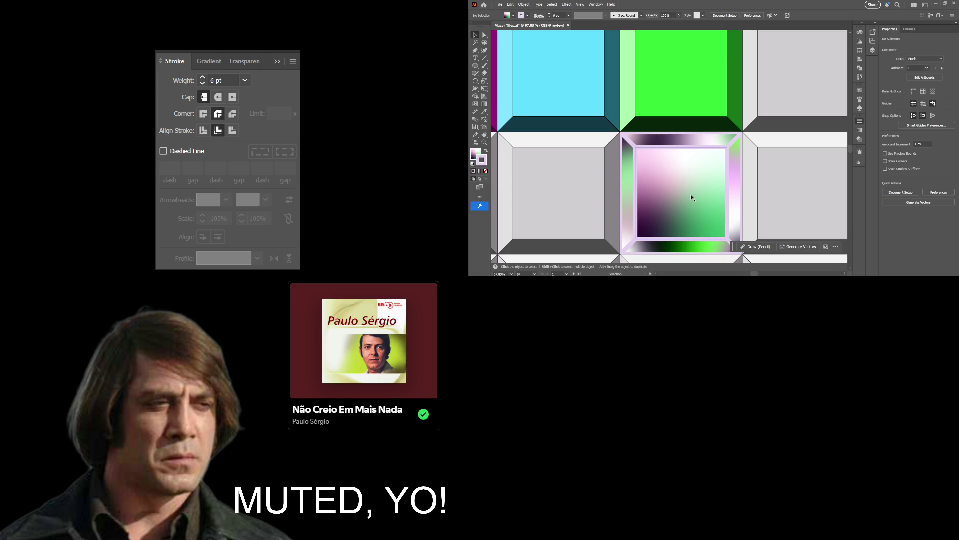
mouse_move(690, 199)
mouse_down()
mouse_move(765, 94)
mouse_move(622, 106)
mouse_up()
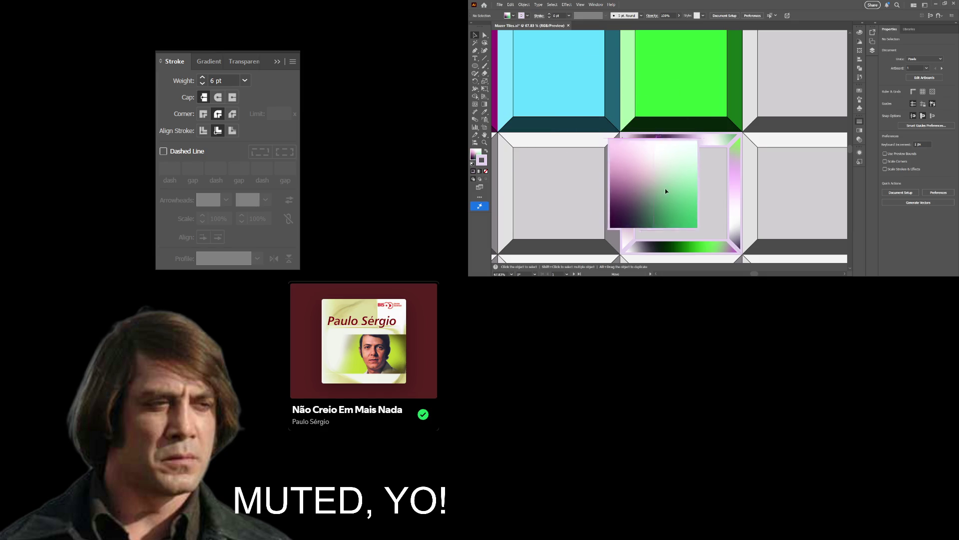
drag(622, 106, 693, 201)
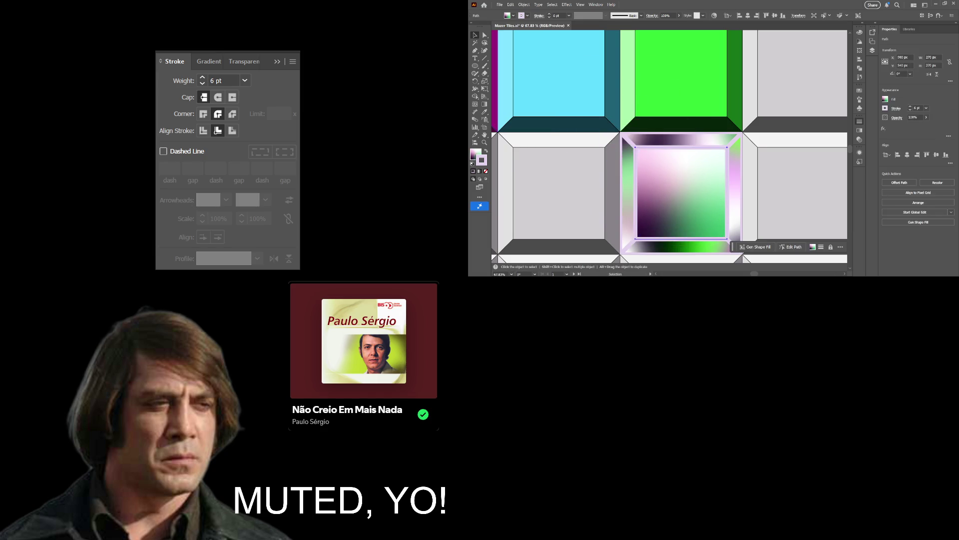
Zoom out, select the gradient bevel tile and lower its opacity to about 30%.
key(ctrl+shift+a)
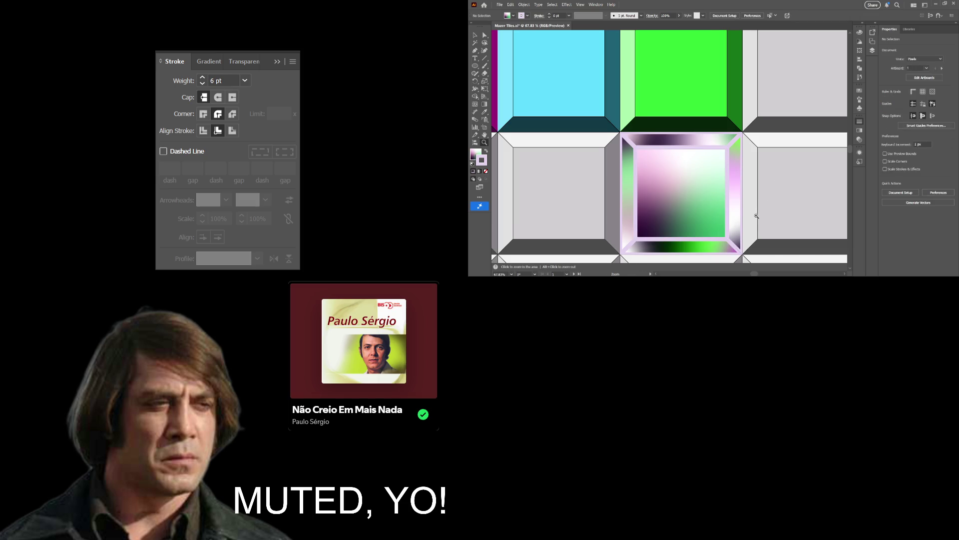
scroll(752, 209, down, 3)
drag(749, 219, 670, 169)
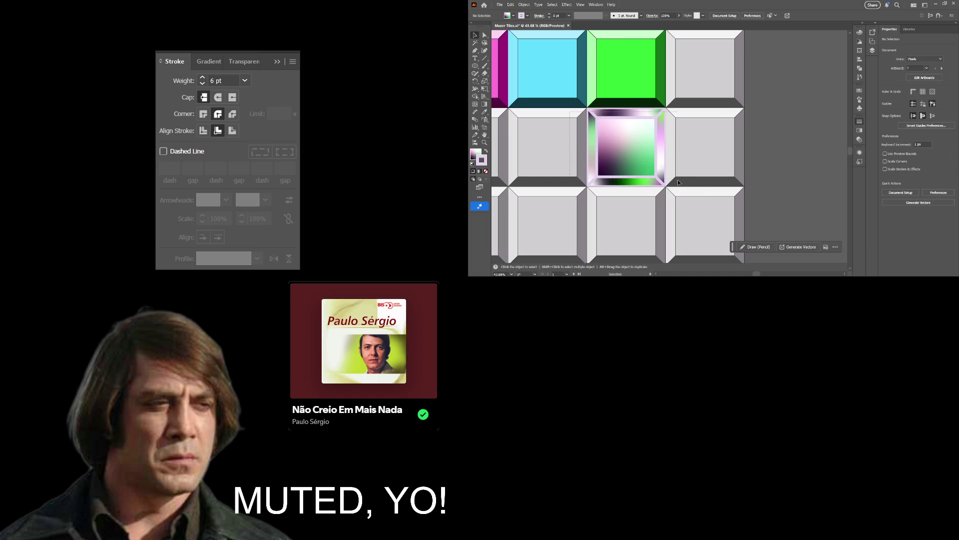
click(664, 182)
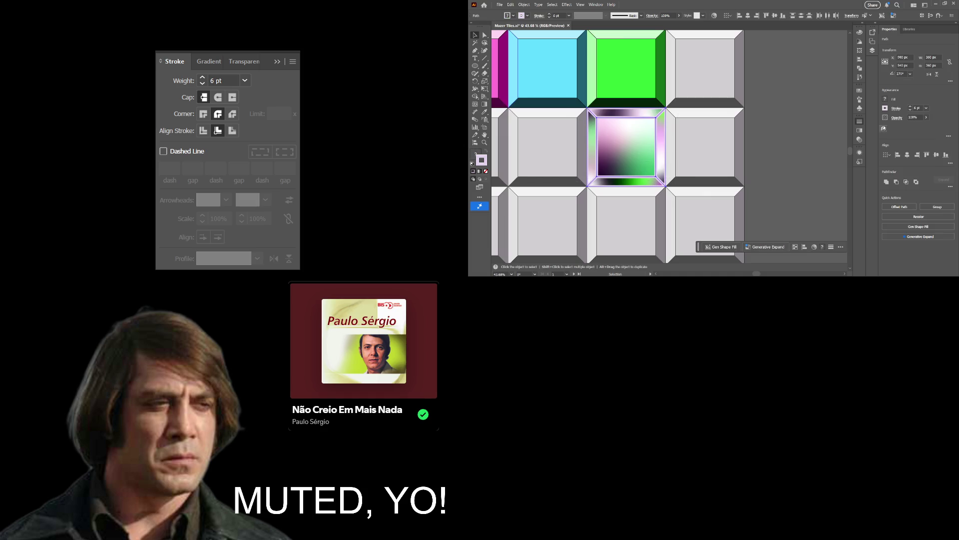
drag(928, 118, 915, 126)
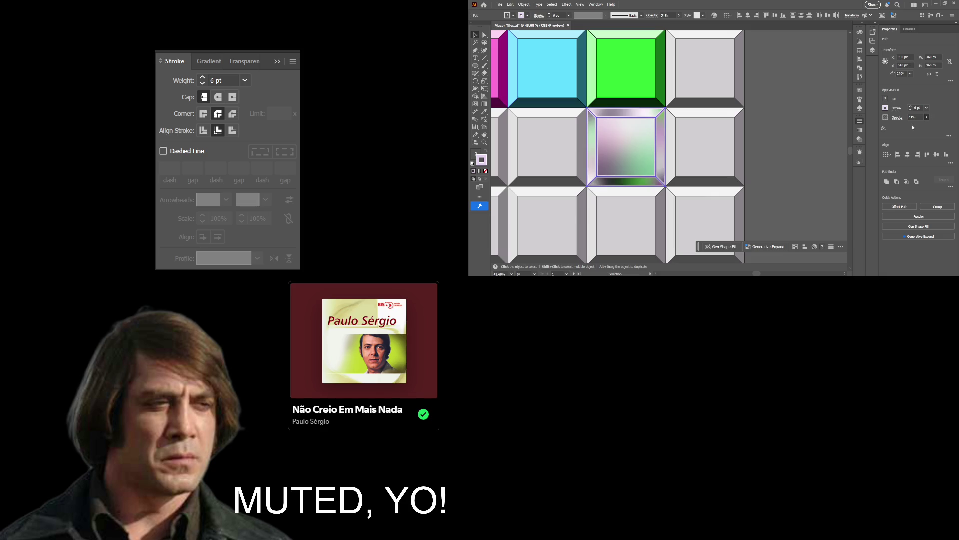
drag(913, 126, 911, 127)
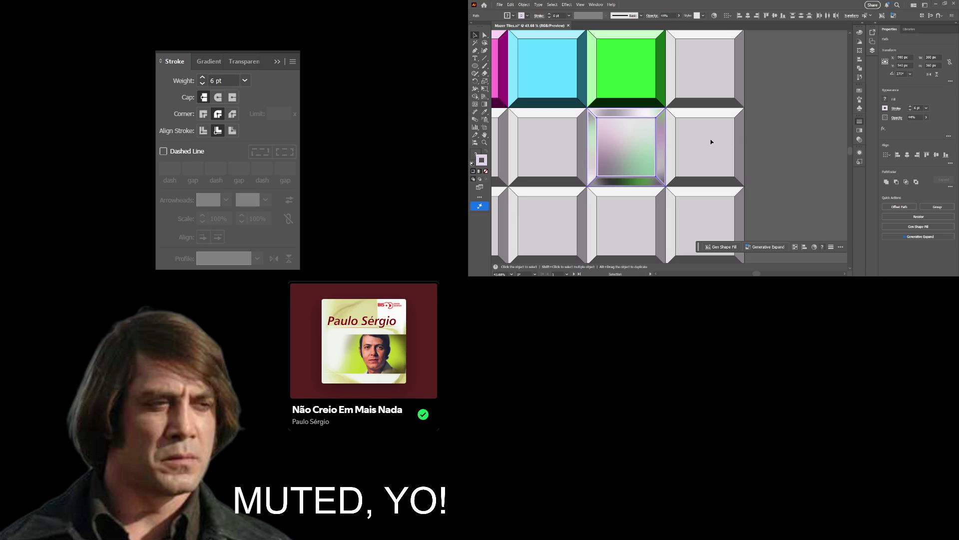
Set the centre tile's frame path stroke to None, undoing an accidental fill change.
mouse_move(363, 350)
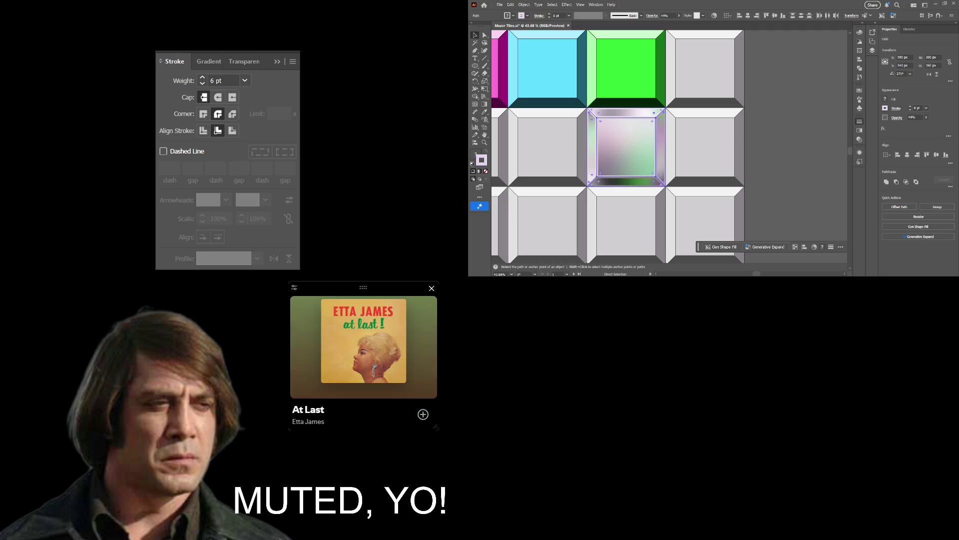
click(757, 146)
key(z)
alt+click(656, 151)
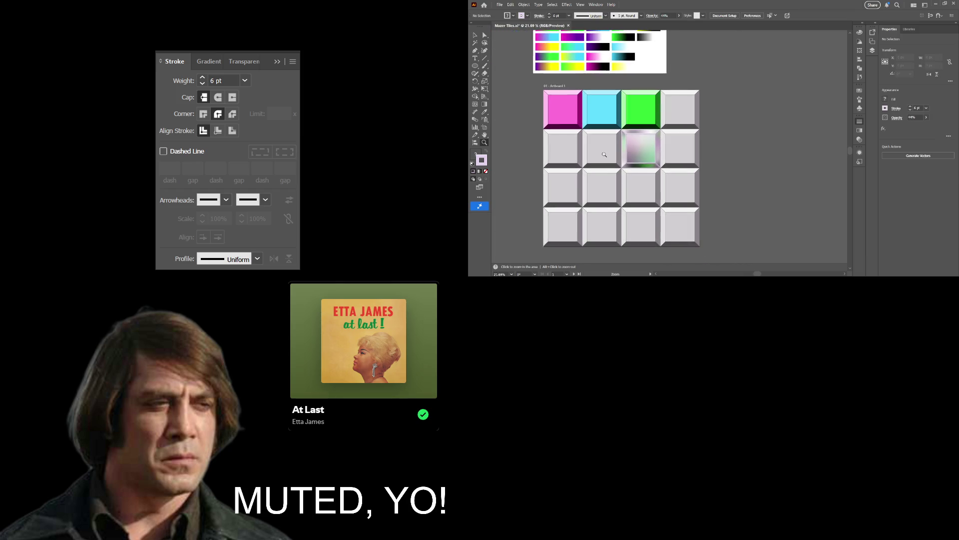
mouse_move(623, 154)
mouse_down()
mouse_move(704, 148)
mouse_move(678, 151)
mouse_move(690, 141)
mouse_up()
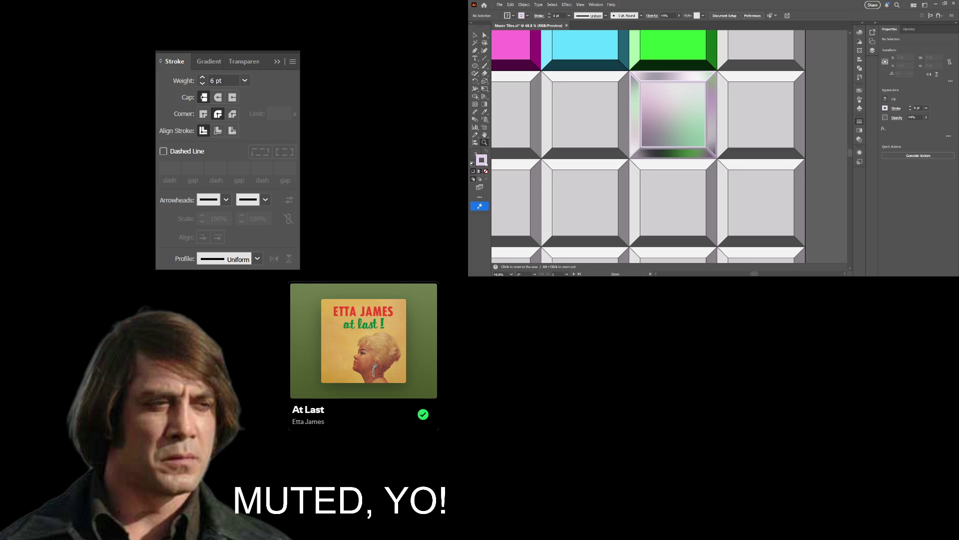
click(486, 171)
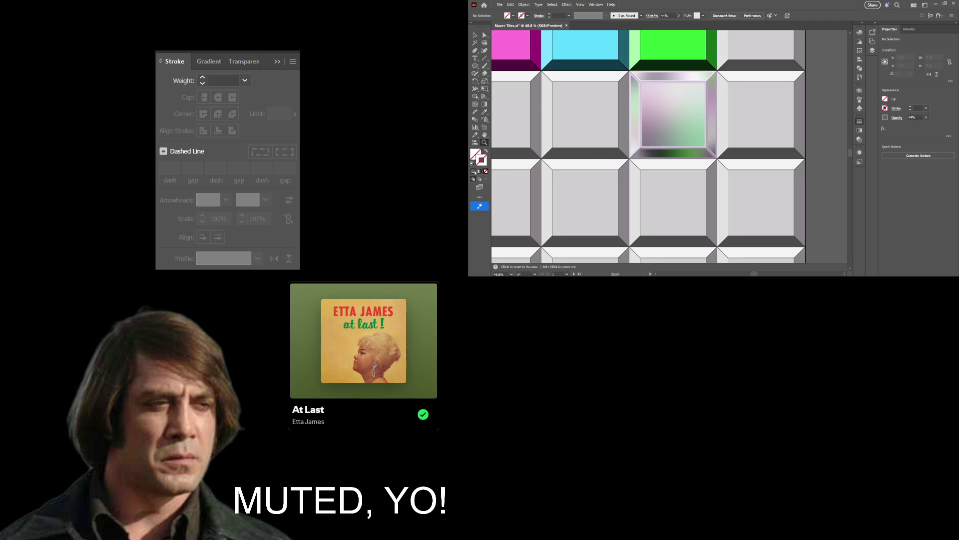
key(ctrl+z)
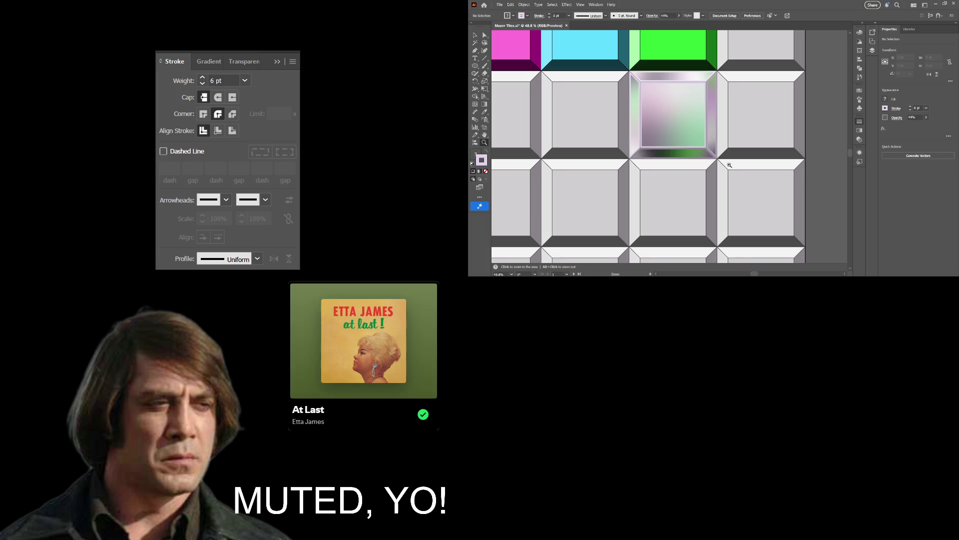
key(v)
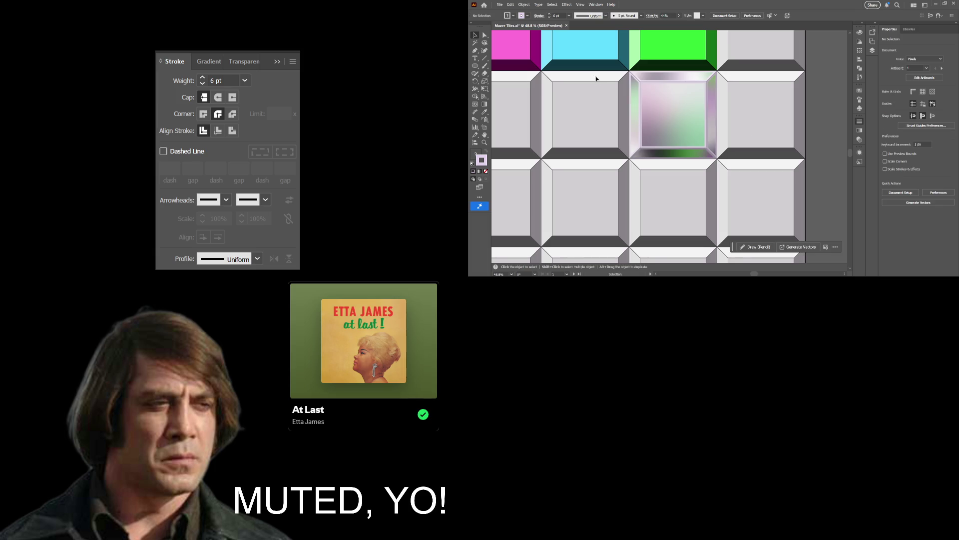
click(713, 153)
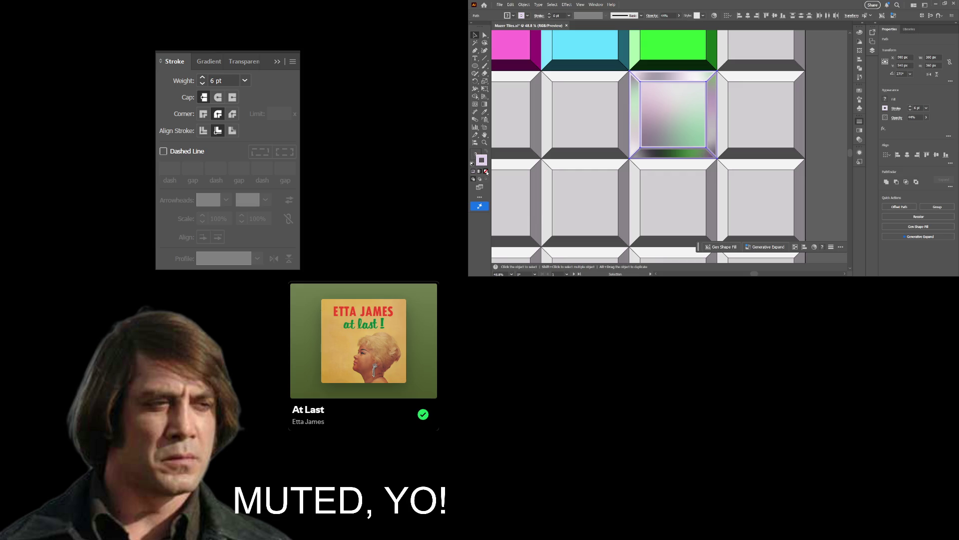
key(slash)
click(784, 95)
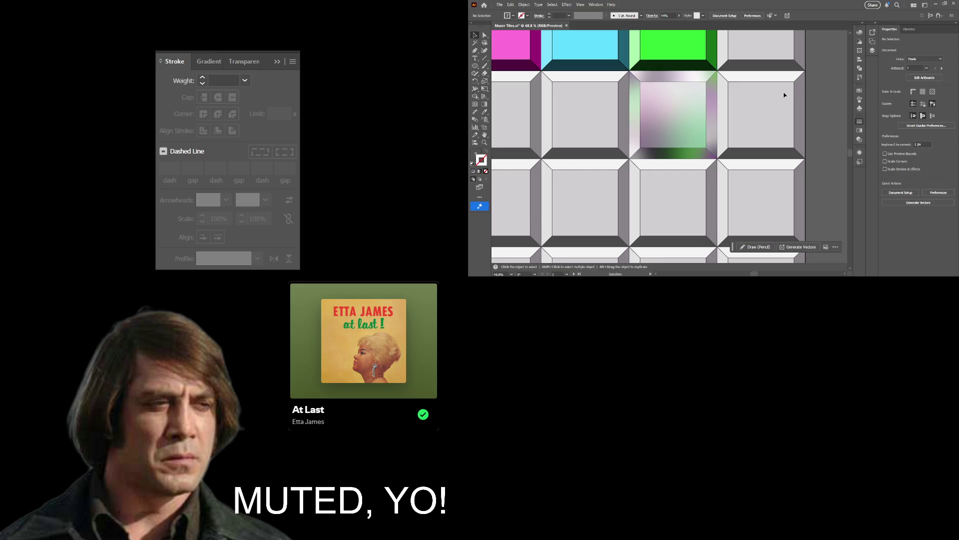
Zoom in on the centre tile and select its top bevel edge for gradient editing.
key(ctrl+0)
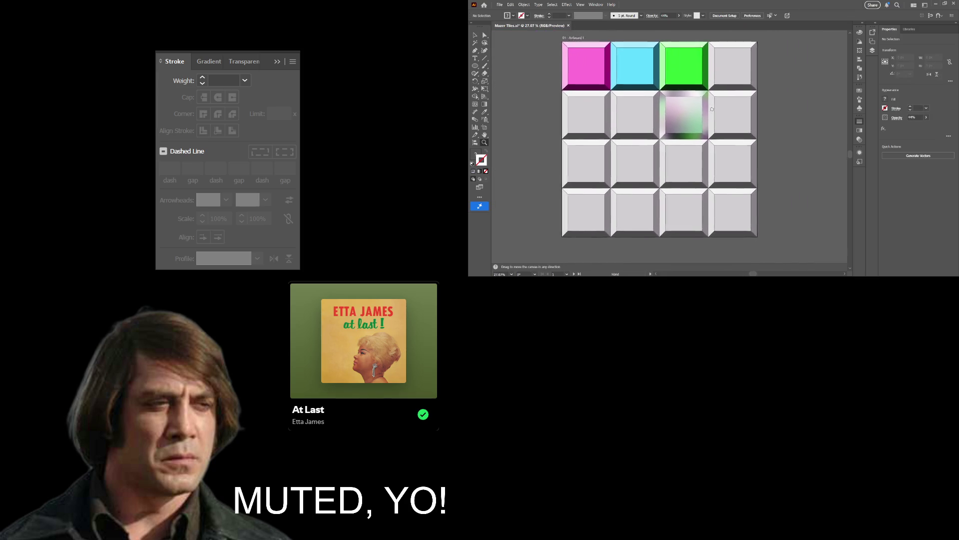
drag(727, 111, 750, 120)
key(space)
scroll(749, 120, down, 2)
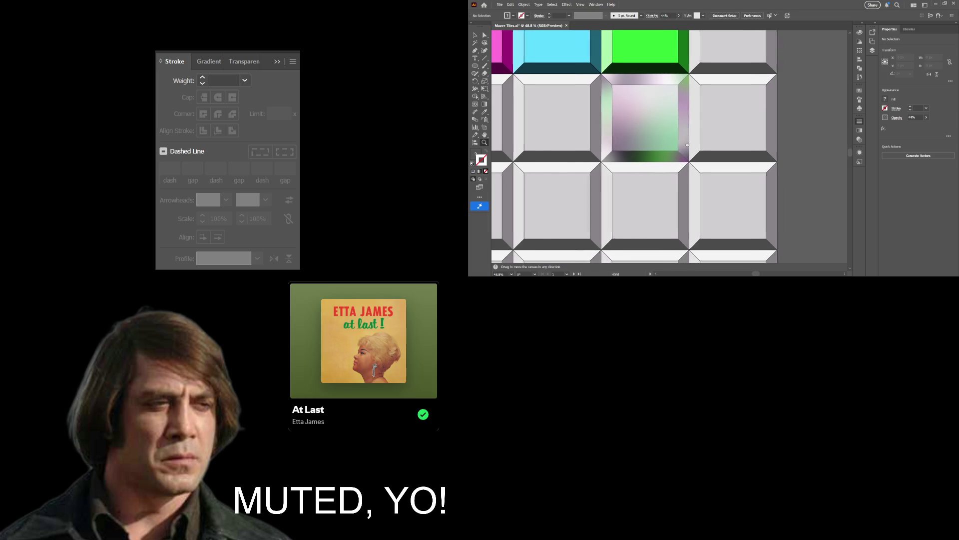
scroll(717, 139, left, 2)
mouse_move(717, 139)
mouse_down()
mouse_move(731, 153)
mouse_move(678, 152)
mouse_move(714, 152)
mouse_move(686, 186)
mouse_up()
scroll(724, 141, down, 1)
scroll(724, 142, up, 1)
key(space)
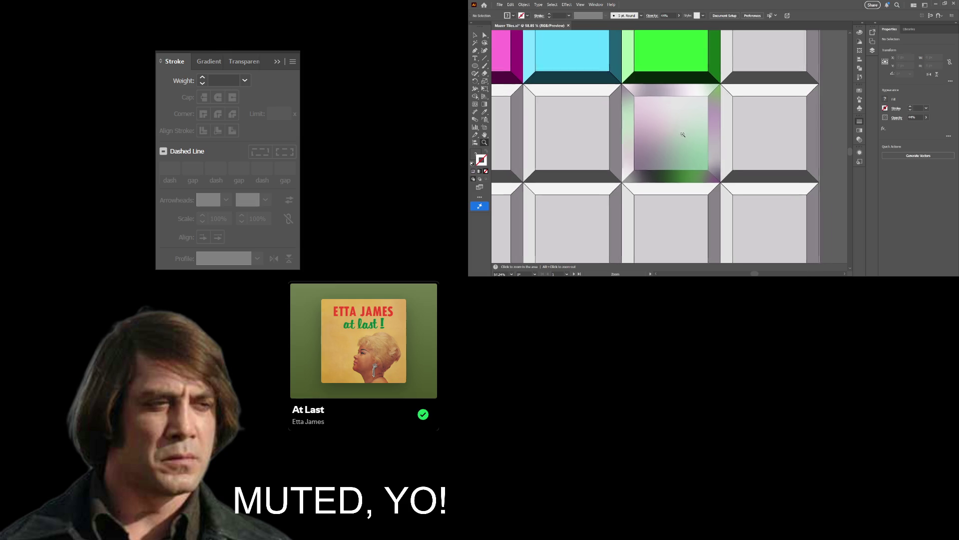
key(v)
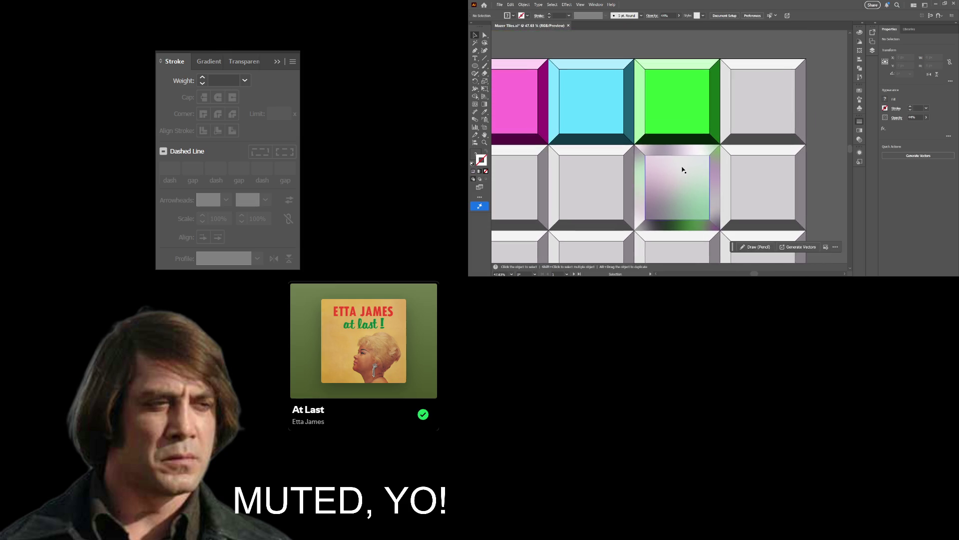
click(682, 154)
key(g)
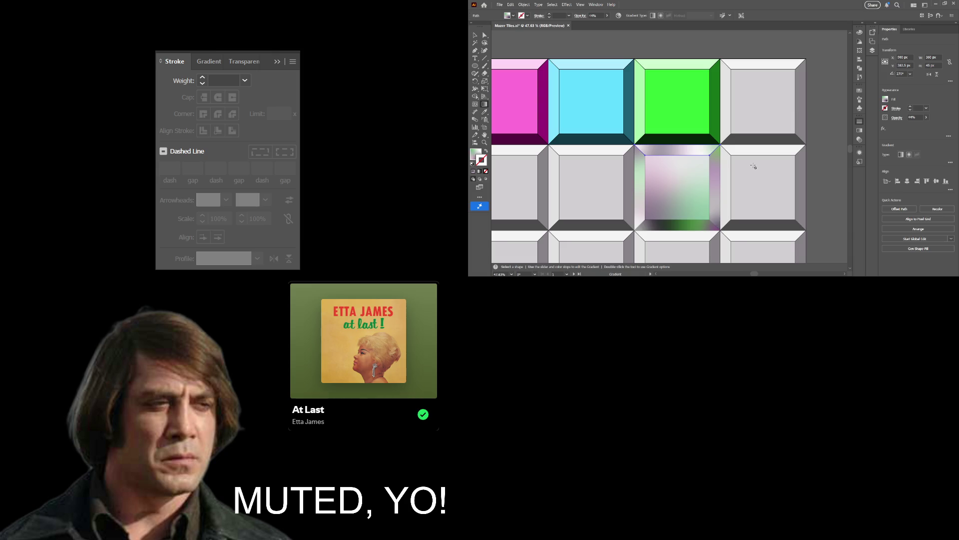
mouse_move(436, 427)
Select the green tile and zoom to bring the MAZER COLOR PALETTE into view.
click(476, 35)
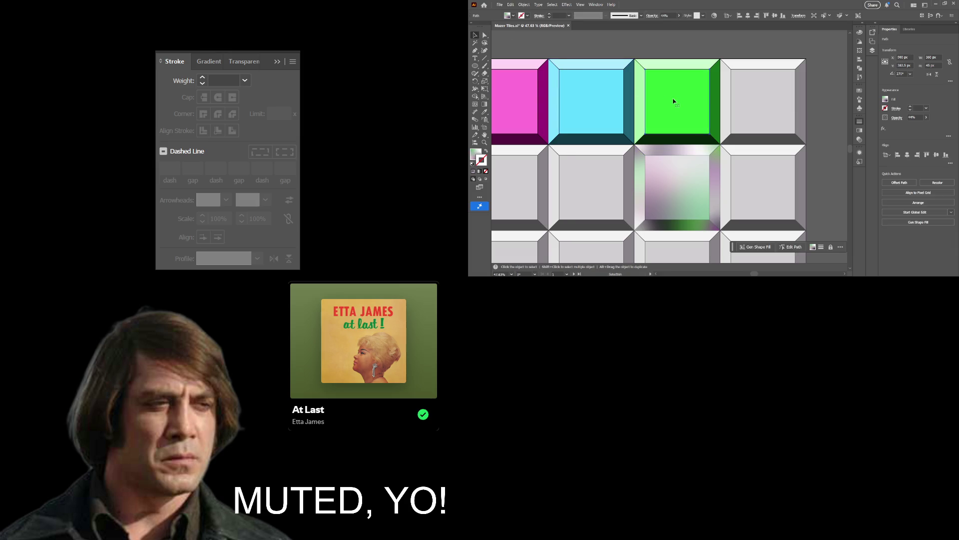
click(674, 100)
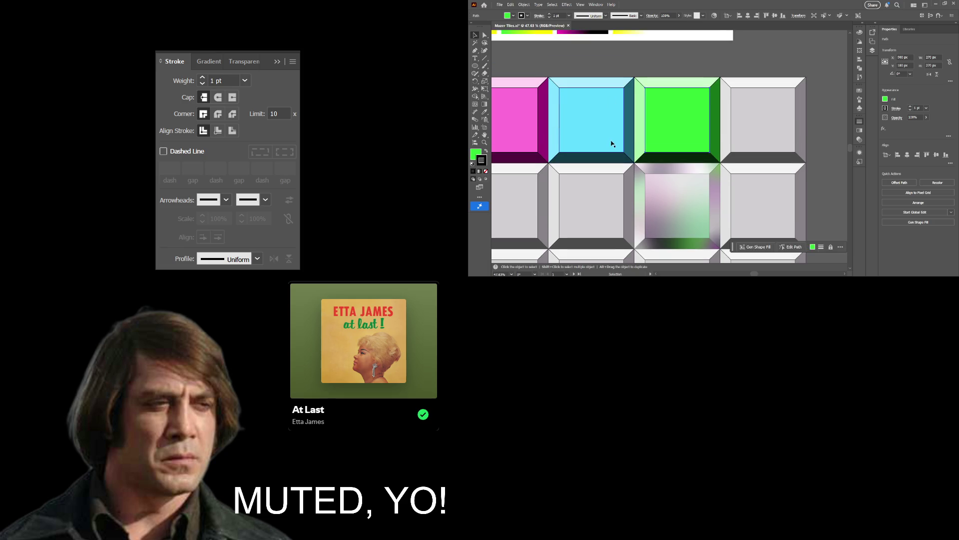
click(485, 143)
mouse_move(697, 152)
mouse_down()
mouse_move(634, 159)
mouse_move(649, 156)
mouse_up()
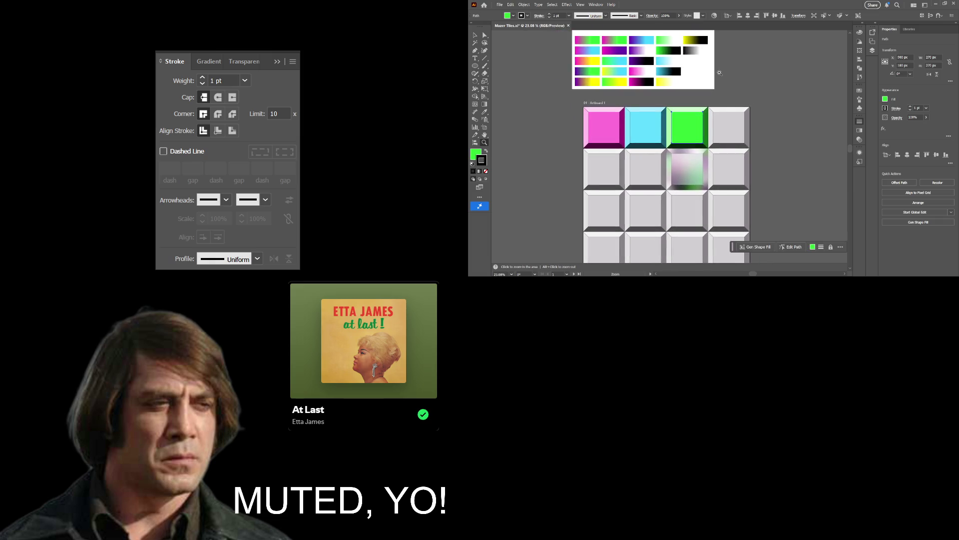
click(645, 137)
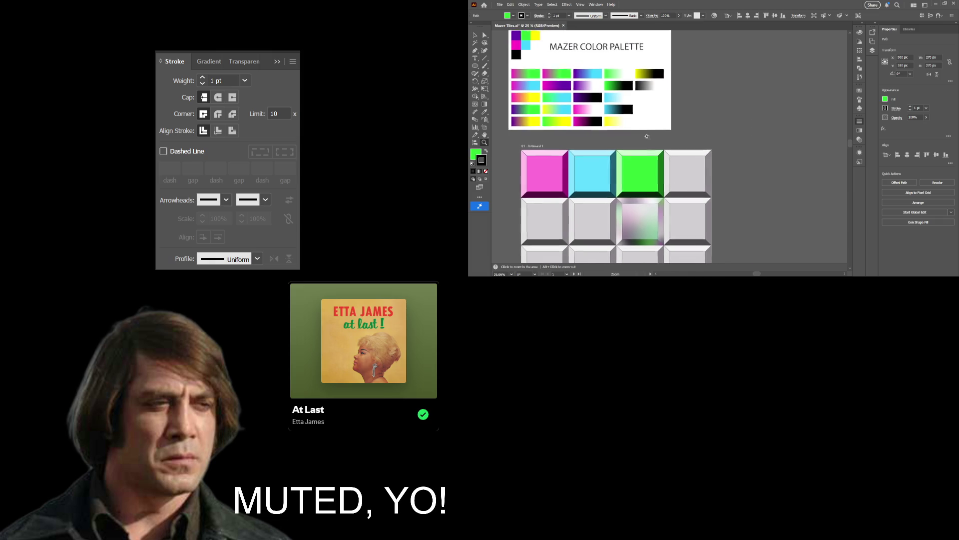
mouse_move(645, 137)
mouse_down()
mouse_move(632, 136)
mouse_move(652, 159)
mouse_move(689, 157)
mouse_up()
Sample a lighter green from the palette swatches with the Eyedropper.
key(h)
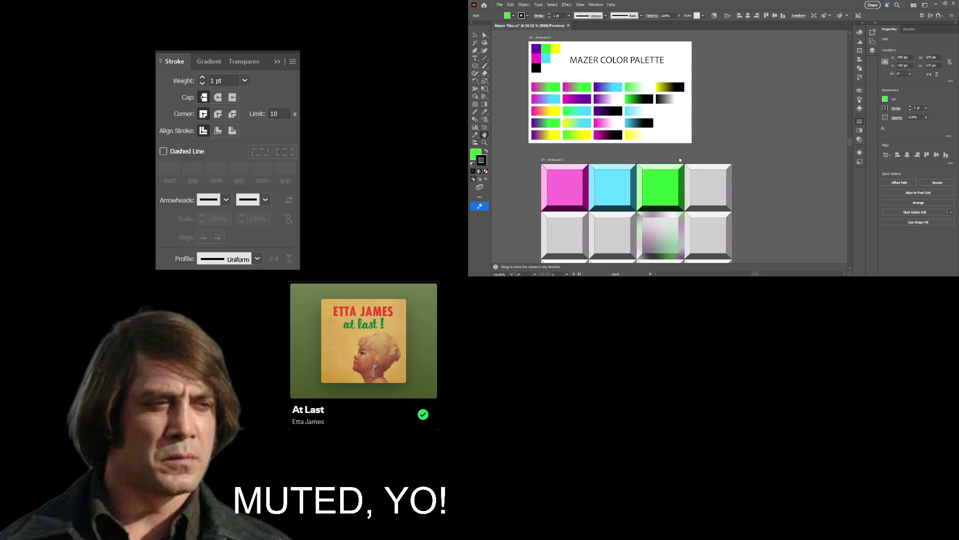
drag(680, 159, 679, 154)
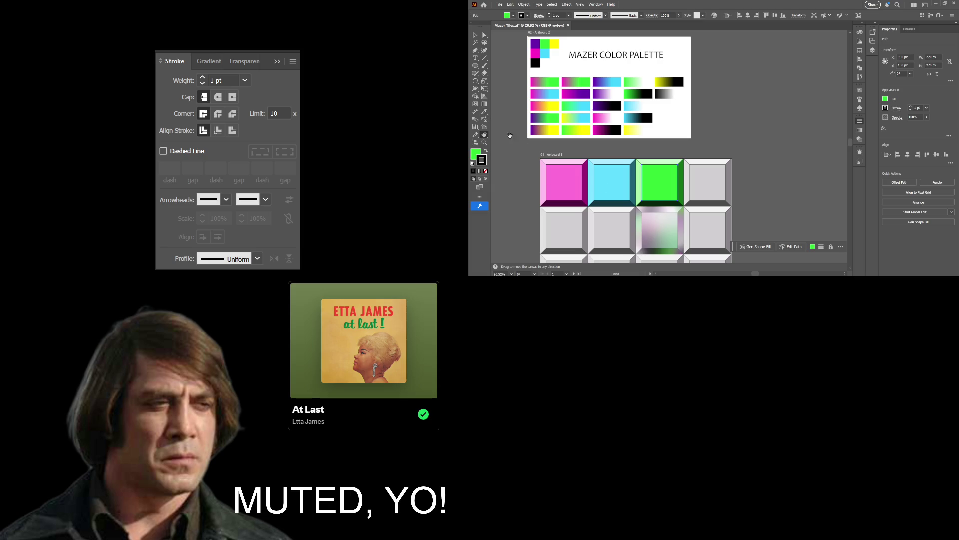
click(474, 35)
click(475, 158)
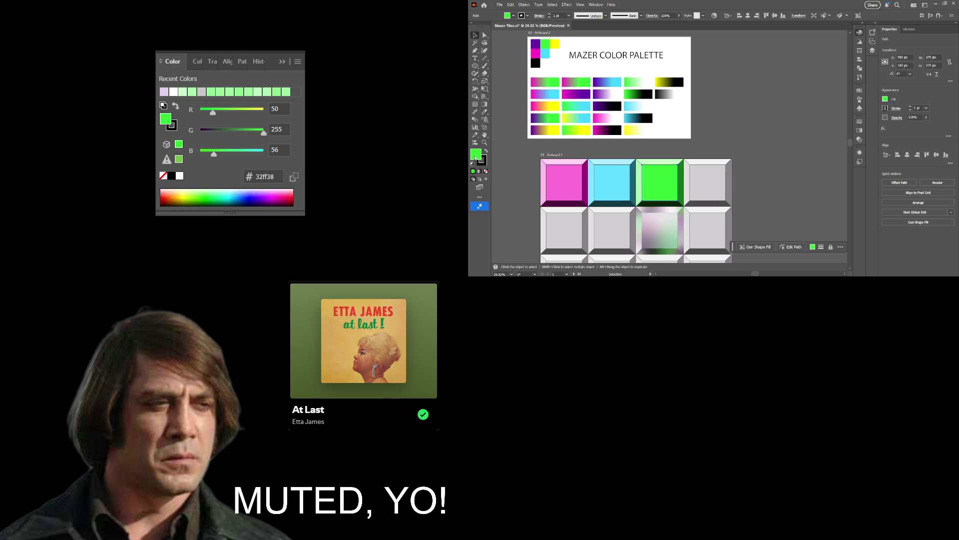
key(i)
drag(623, 86, 631, 81)
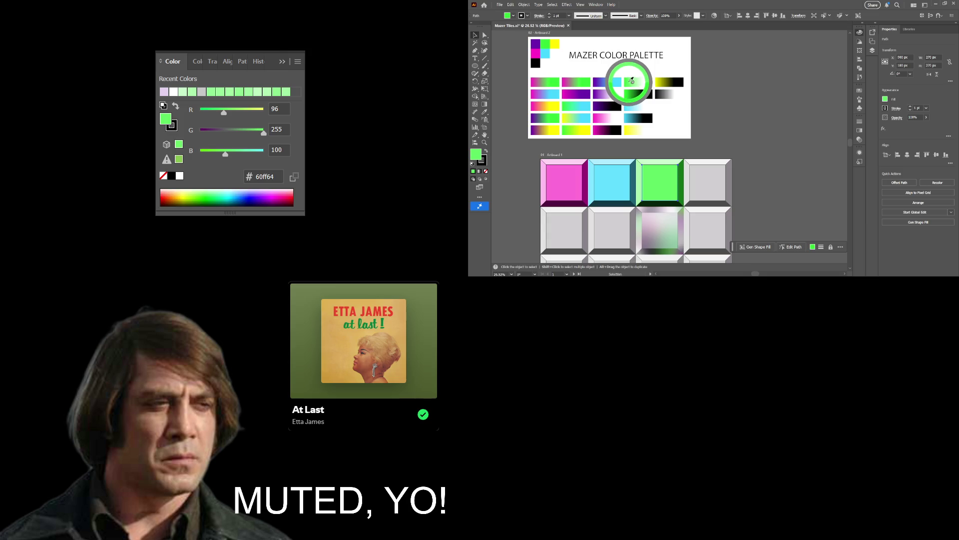
mouse_move(631, 81)
mouse_down()
mouse_move(768, 131)
mouse_move(631, 81)
mouse_up()
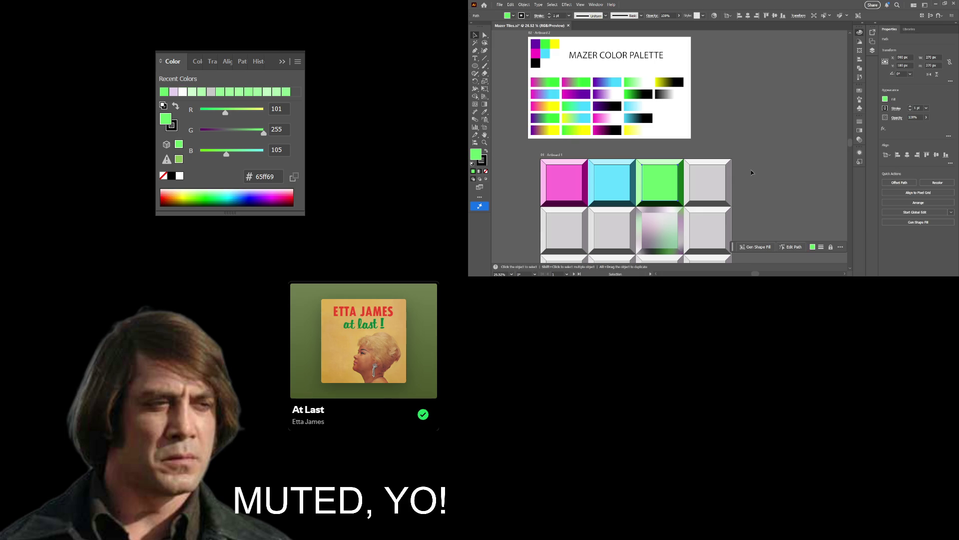
Zoom out until both the palette and tile grid artboards fit on screen.
key(z)
drag(752, 173, 724, 175)
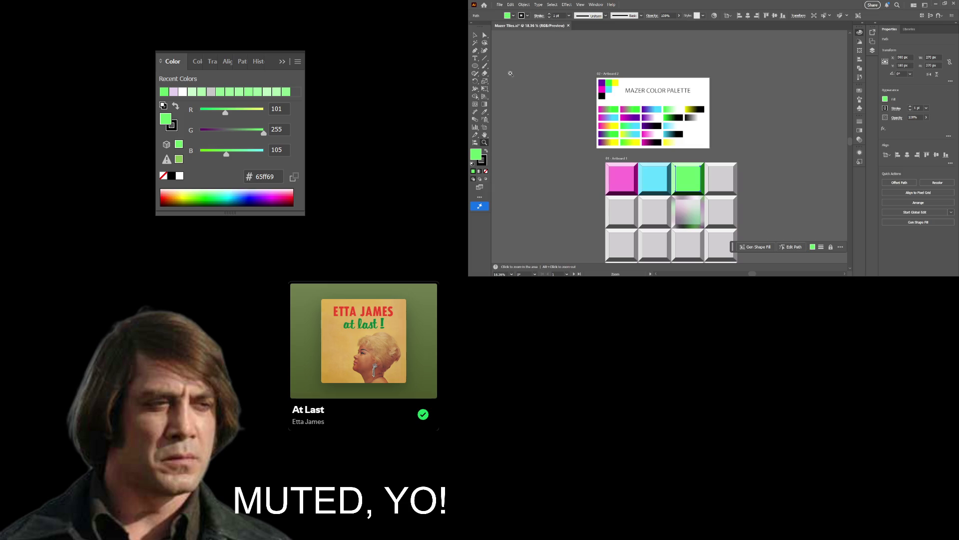
click(475, 35)
Alt-drag a copy of the second-row gradient tile to the left of the grid.
click(755, 222)
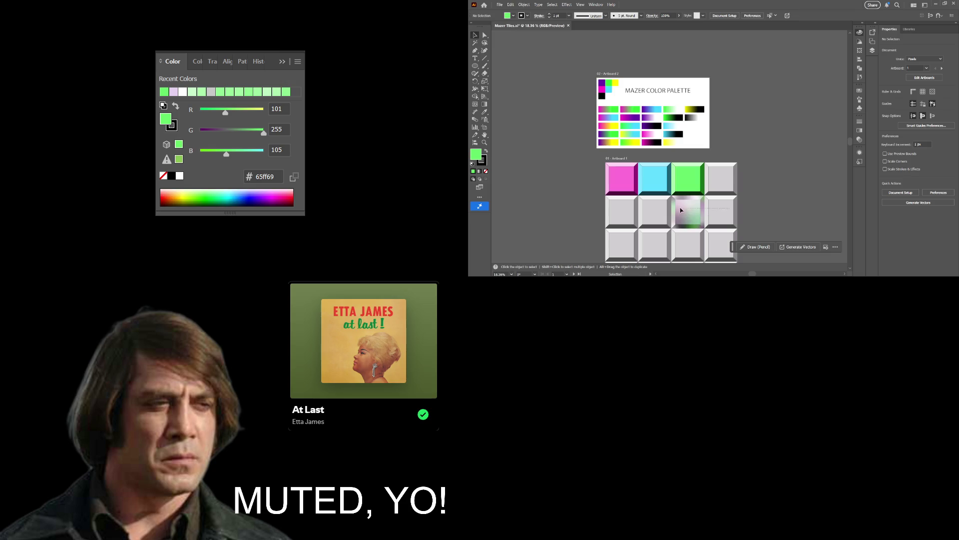
click(697, 204)
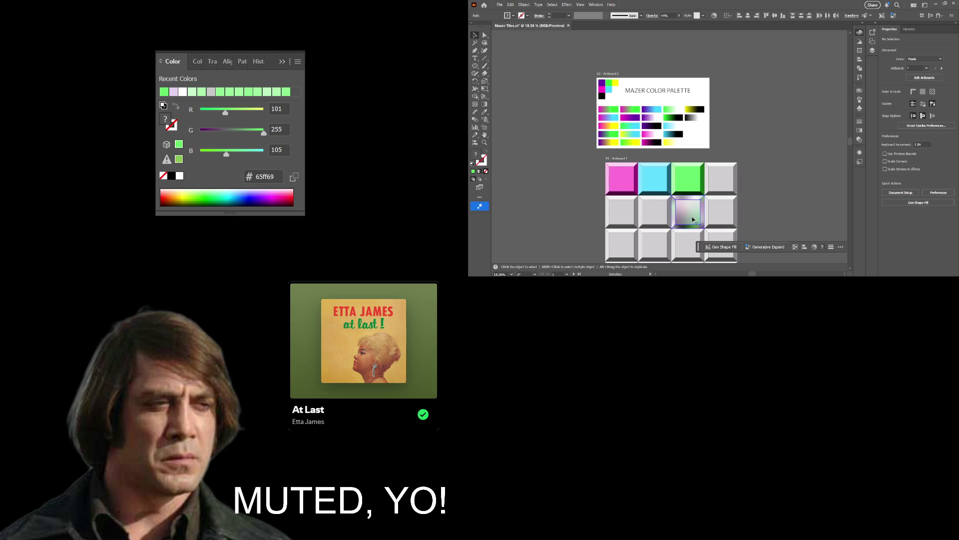
drag(698, 204, 595, 199)
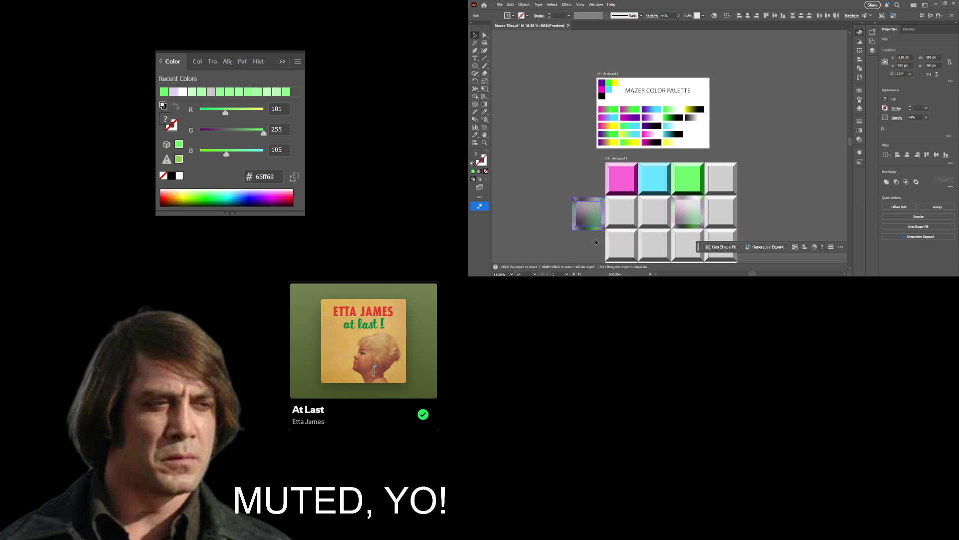
key(z)
drag(600, 233, 642, 228)
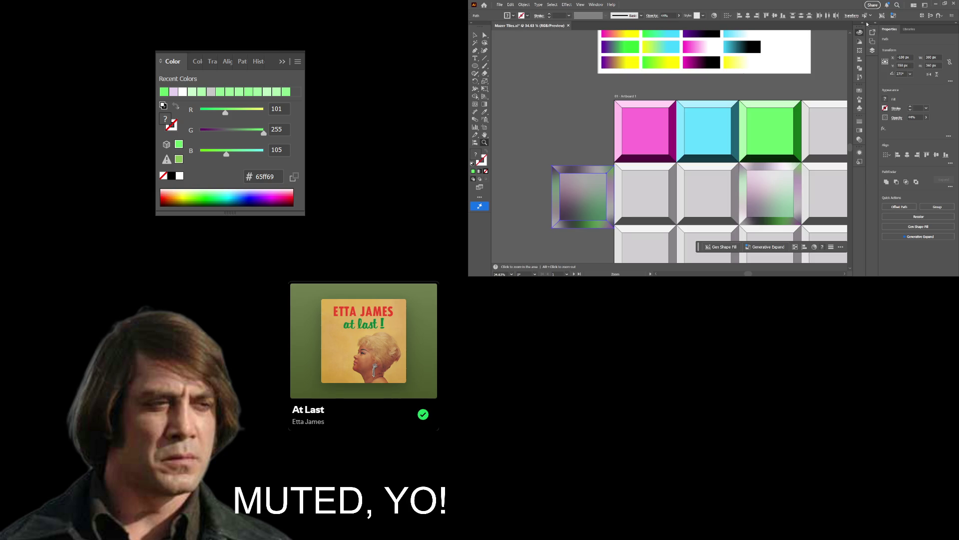
Toggle the side panels off and on, then show the Layers panel.
key(shift+Tab)
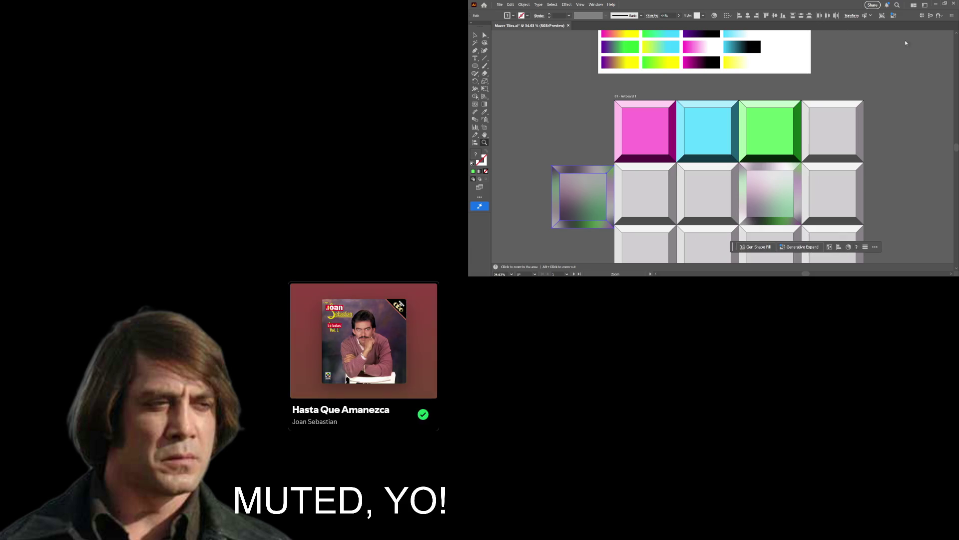
key(shift+Tab)
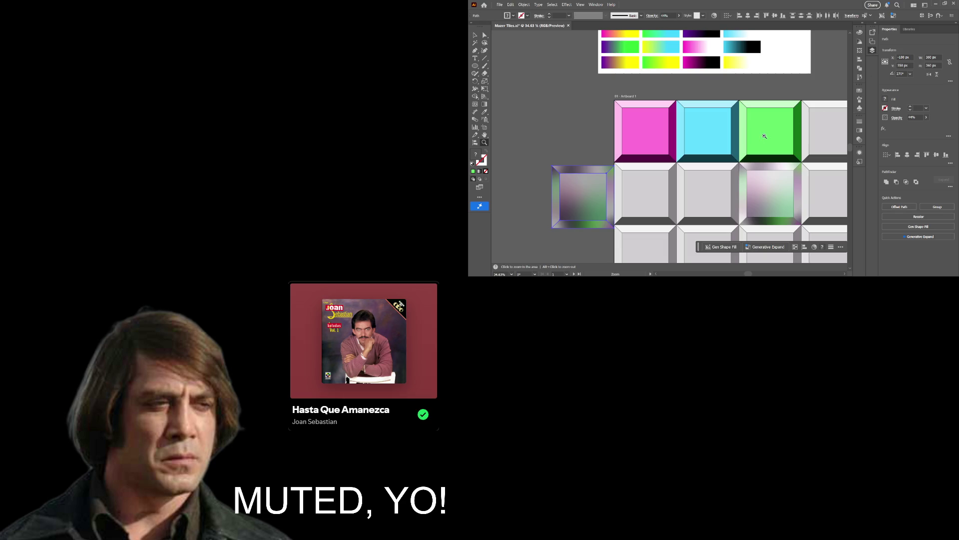
key(F7)
scroll(672, 179, down, 1)
Unlock and expand Layer 2, then select the grey tile in the second row, left.
click(179, 130)
click(195, 129)
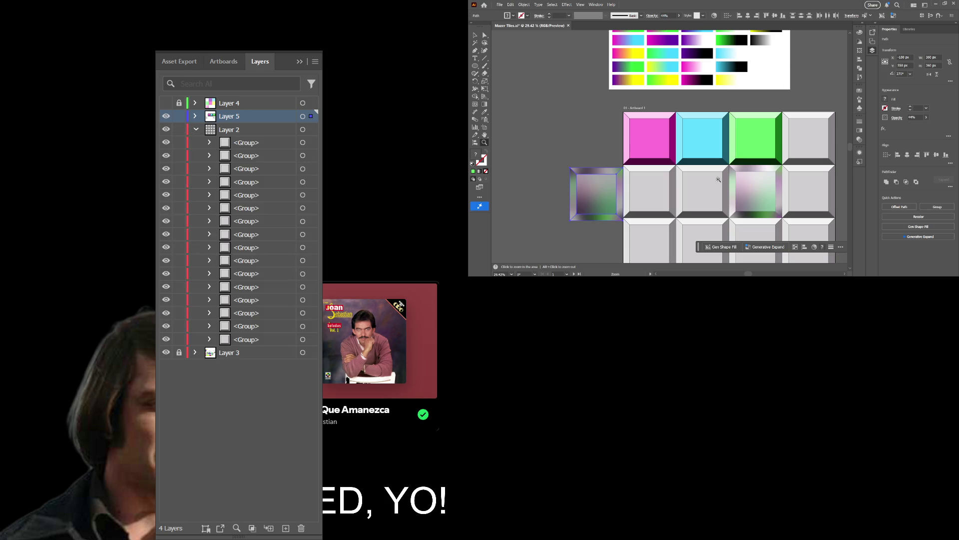
key(v)
click(602, 150)
click(642, 180)
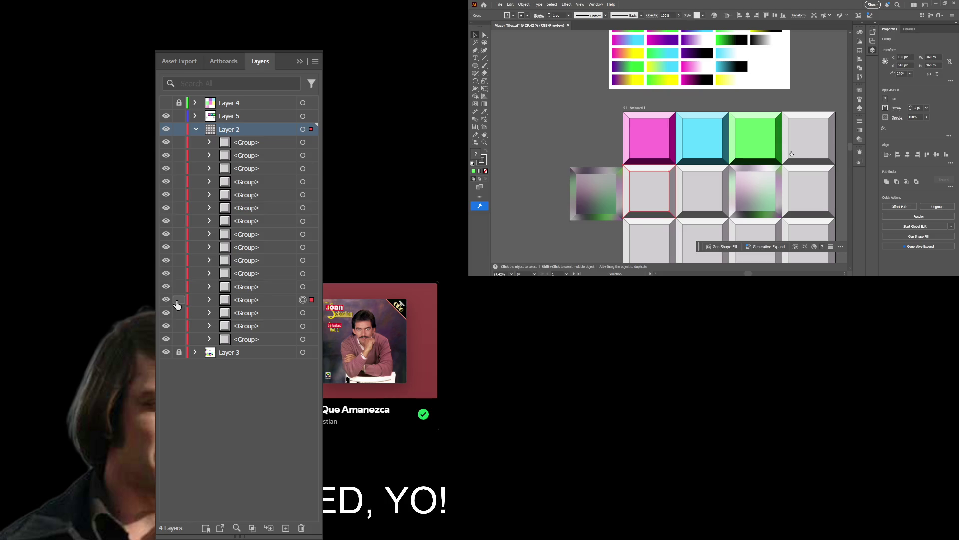
Rename that tile's group to 'tile under glass tile', hide it, and drag the gradient copy over.
double_click(247, 303)
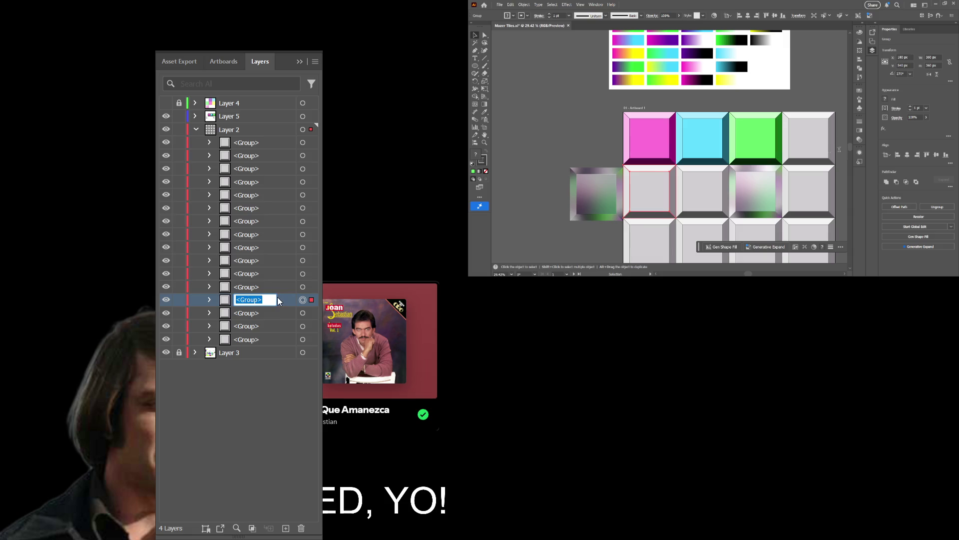
key(BackSpace)
text(tile )
text(under)
text(clear)
key(BackSpace)
key(BackSpace)
key(BackSpace)
key(BackSpace)
key(BackSpace)
text(glass tile)
key(Return)
click(165, 300)
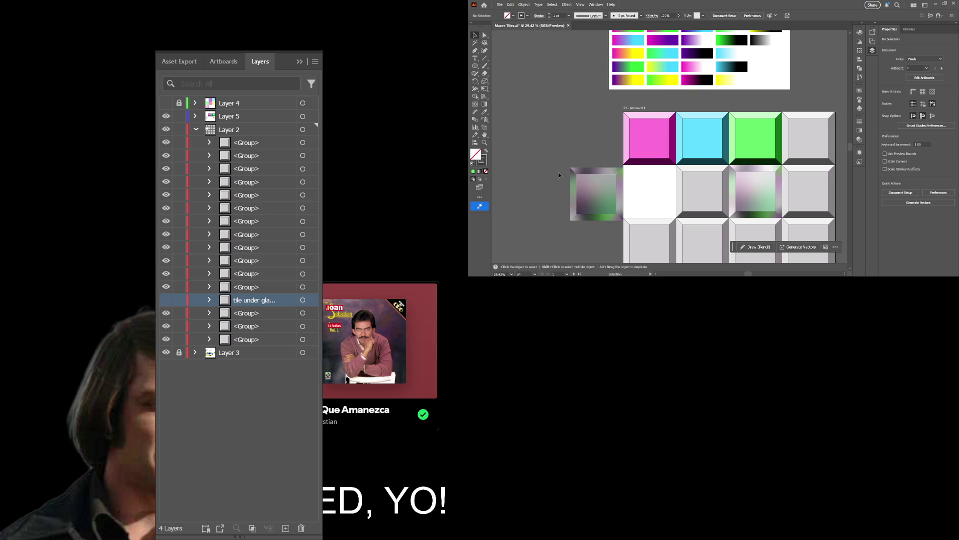
mouse_move(623, 221)
mouse_down()
mouse_move(619, 179)
mouse_move(654, 171)
mouse_up()
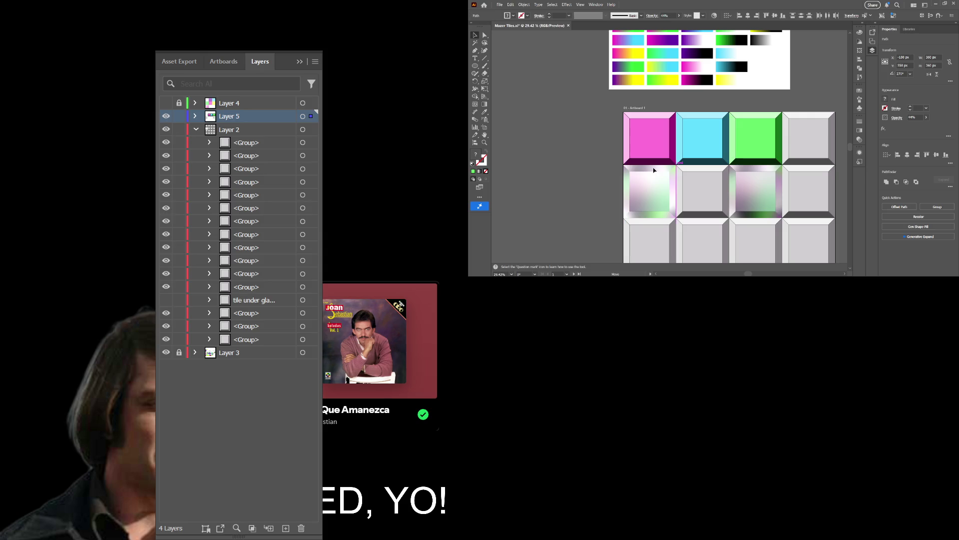
Drop the gradient tile copy into the second row's first slot and deselect.
drag(653, 171, 653, 171)
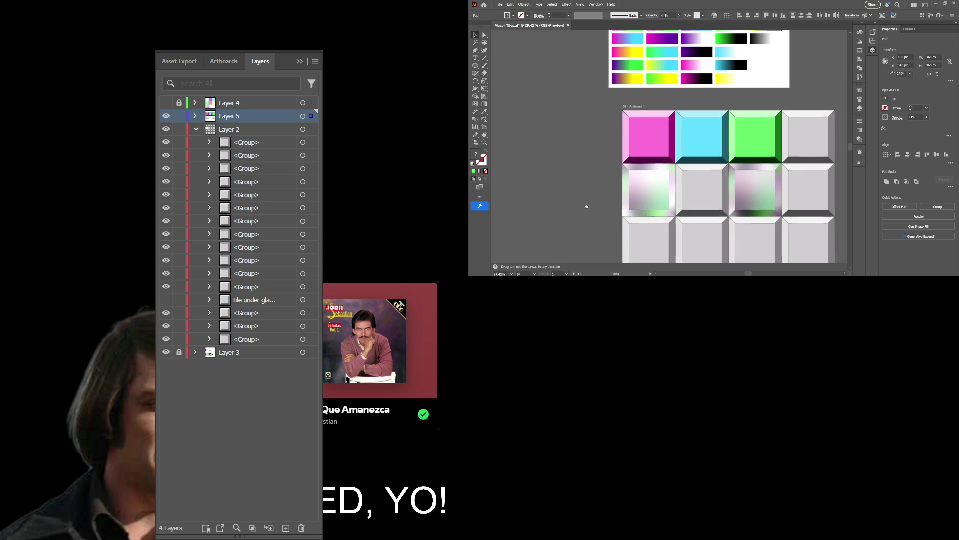
drag(589, 207, 547, 172)
scroll(577, 144, down, 4)
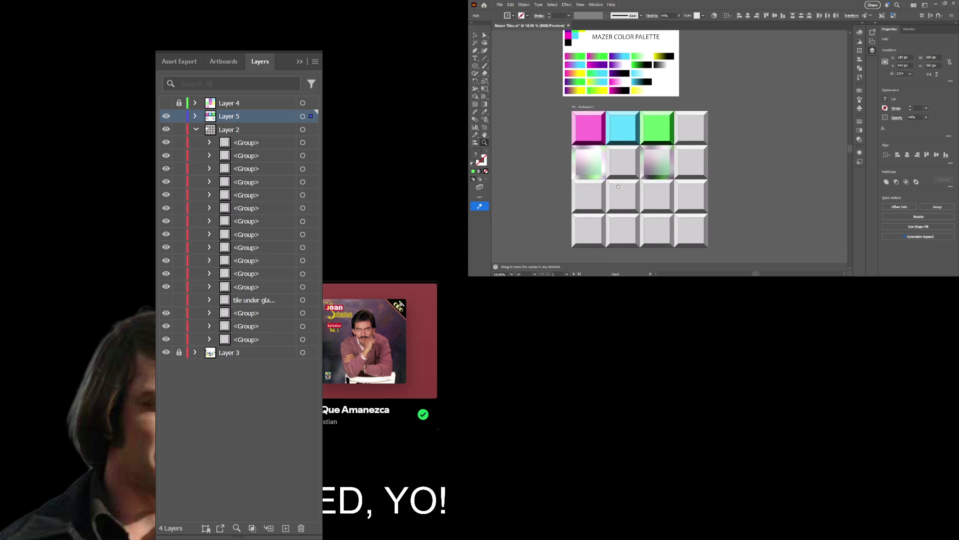
key(a)
click(727, 160)
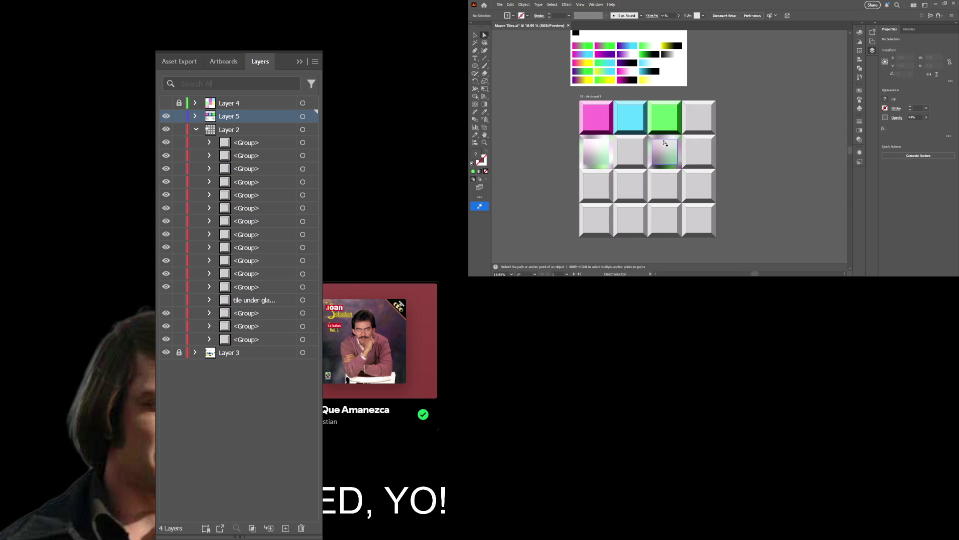
scroll(666, 145, down, 1)
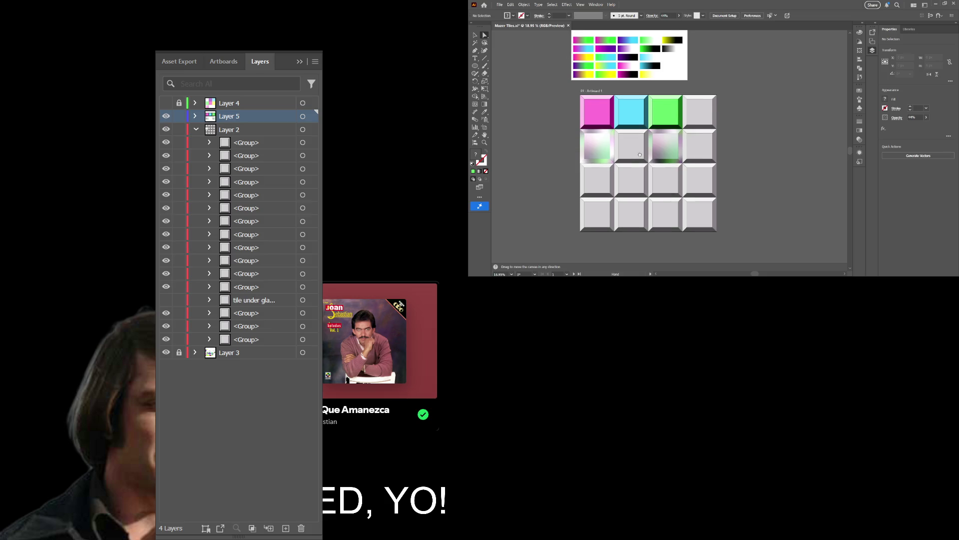
Lock and collapse Layer 2, then close the Layers panel.
click(179, 130)
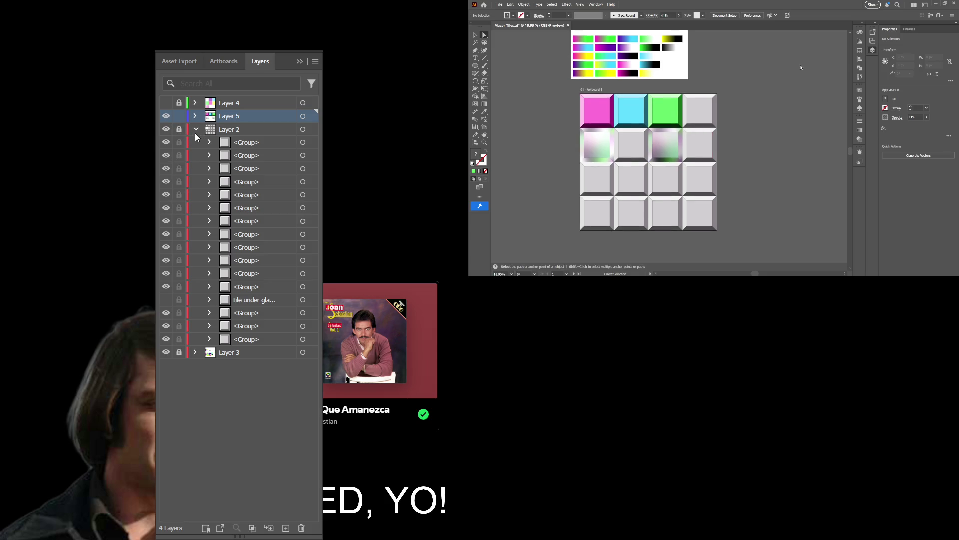
click(196, 130)
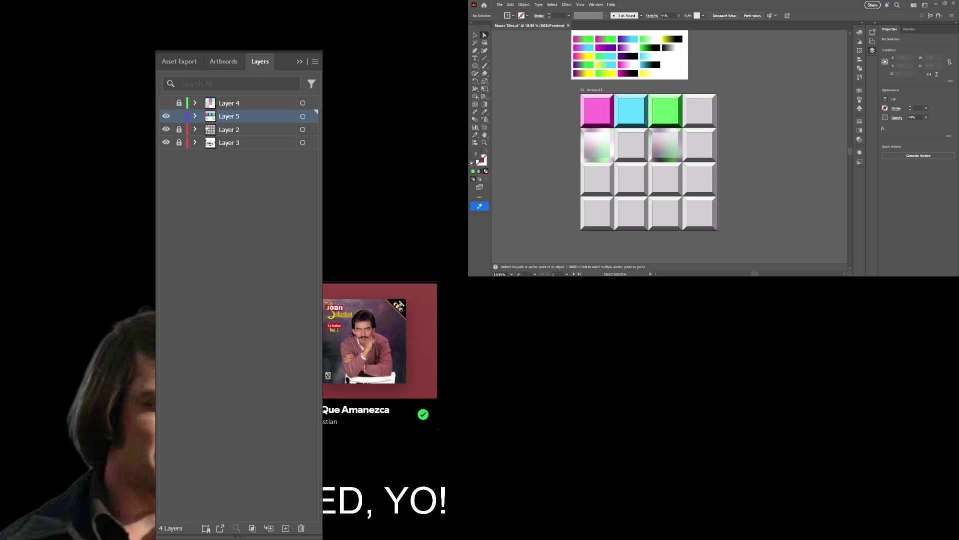
key(F7)
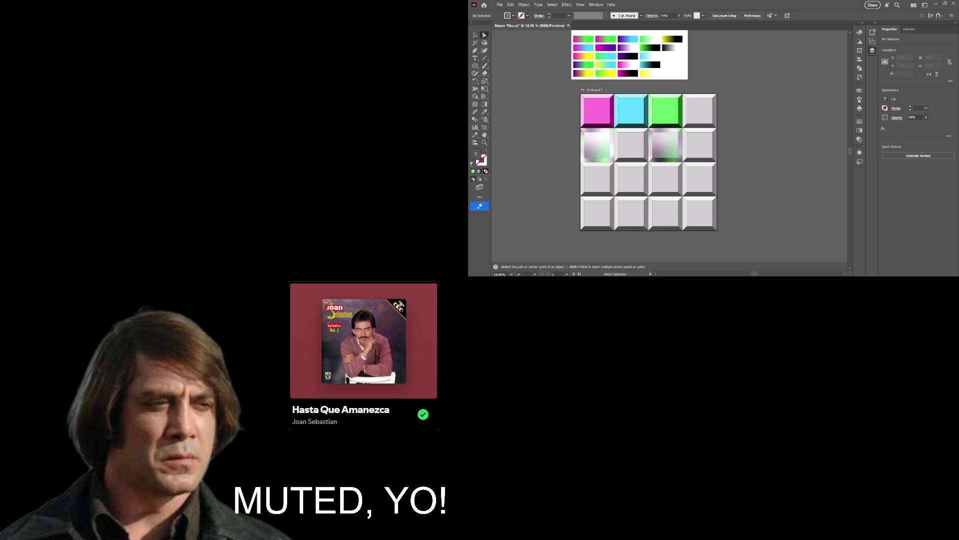
key(z)
click(663, 146)
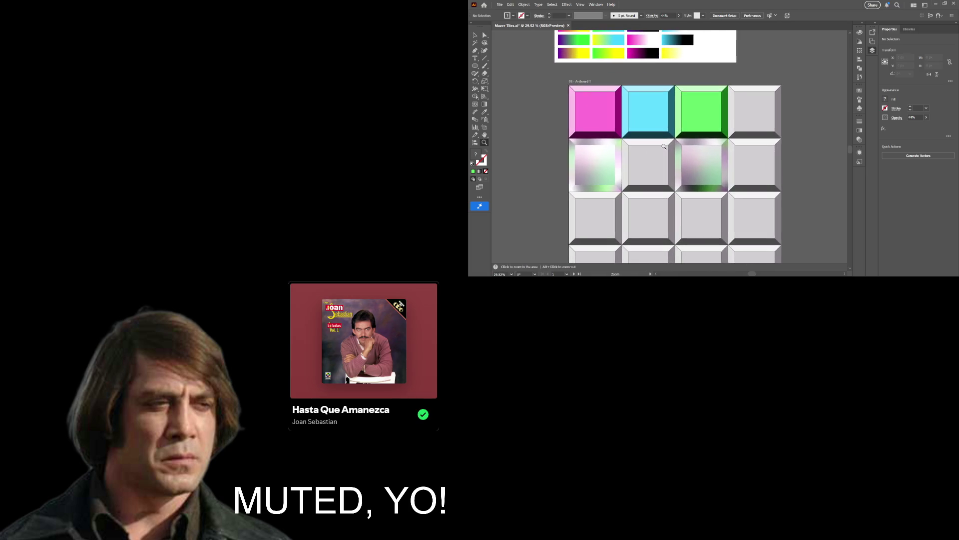
scroll(670, 144, up, 1)
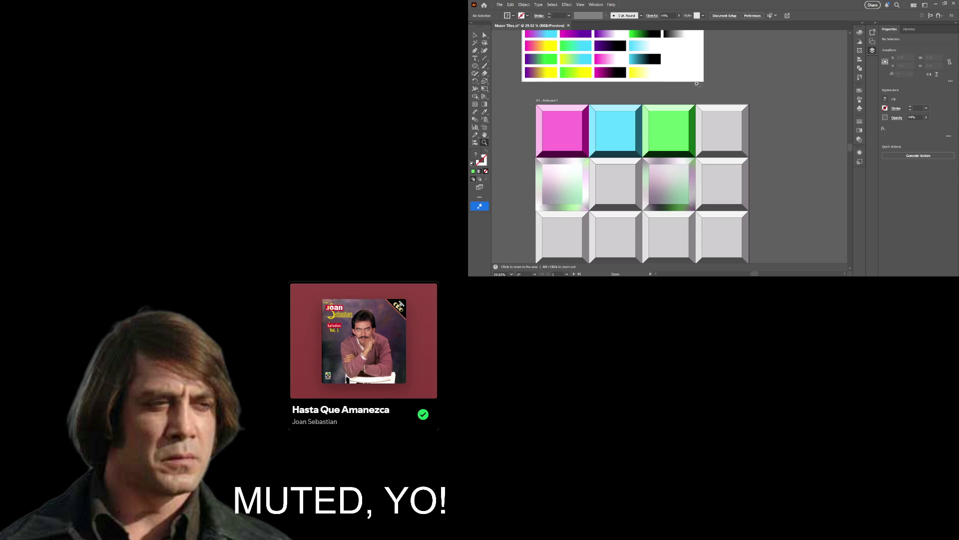
scroll(691, 86, down, 1)
drag(678, 88, 696, 140)
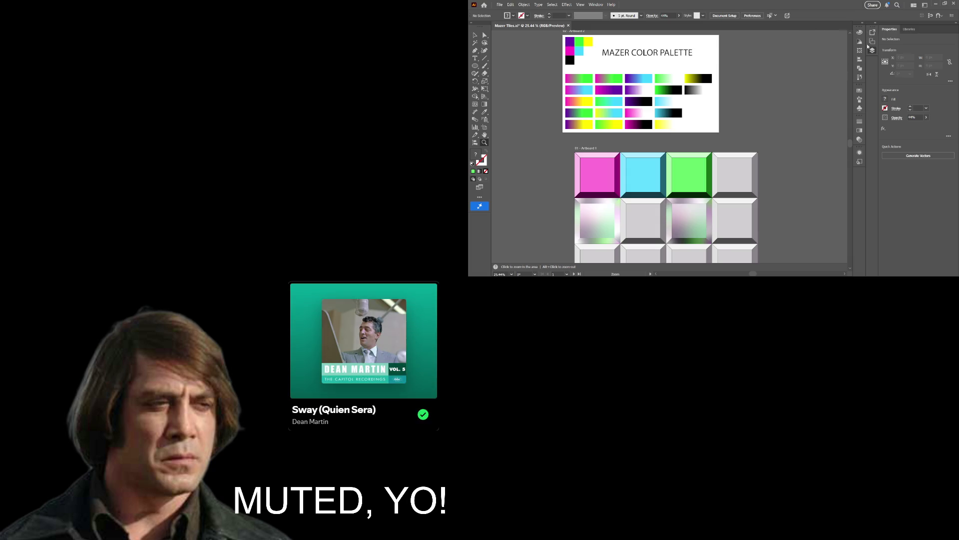
Open the docked Layers and Color panels, resize the column, and show the Gradient panel.
click(874, 26)
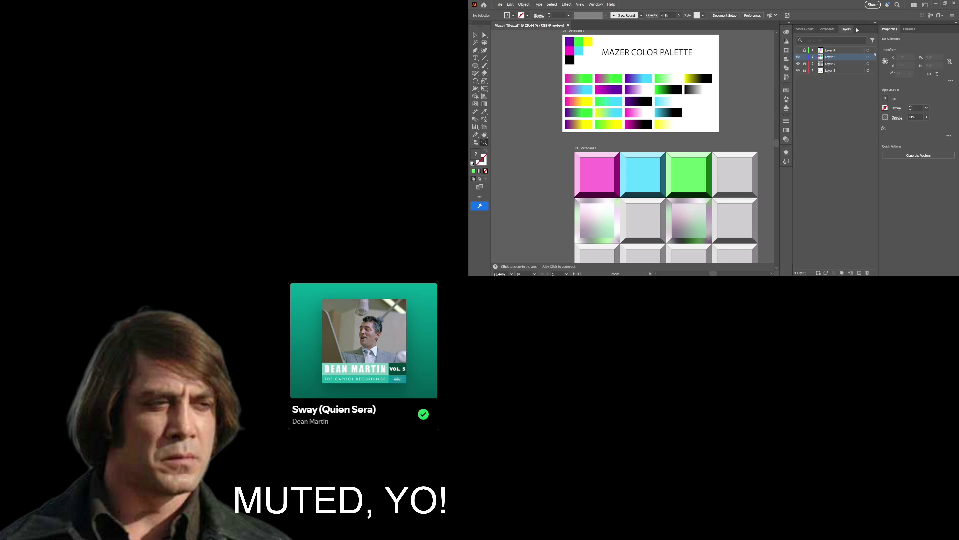
click(789, 24)
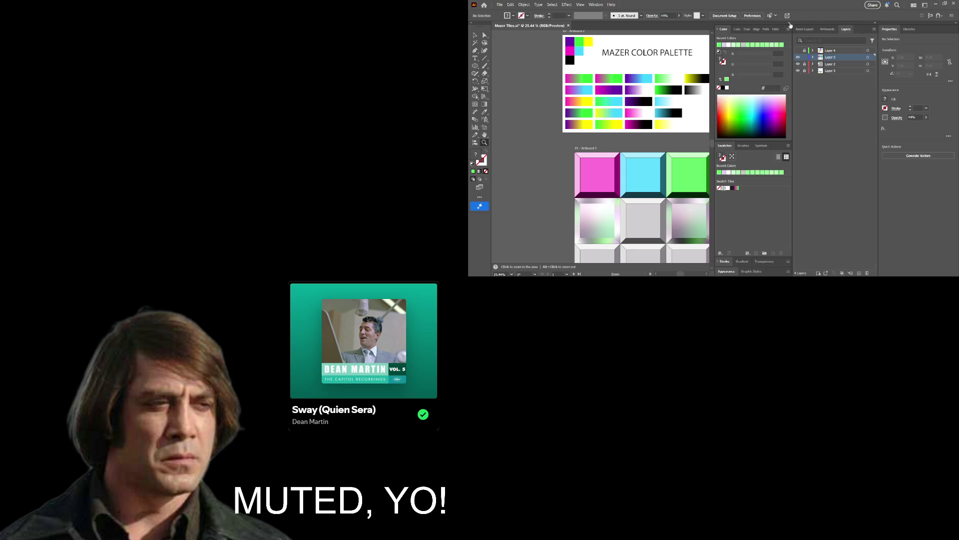
drag(792, 39, 809, 28)
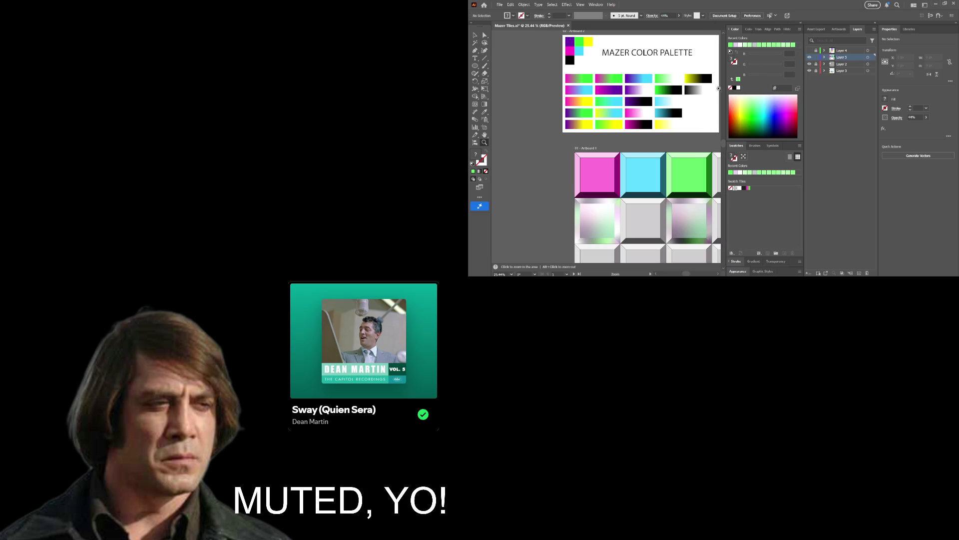
drag(664, 128, 604, 139)
scroll(606, 148, down, 1)
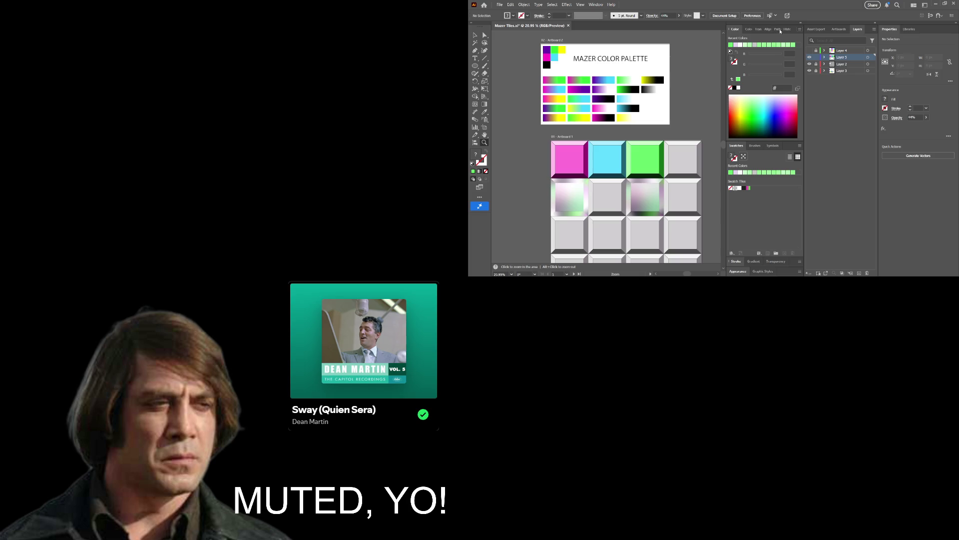
click(844, 177)
key(ctrl+F9)
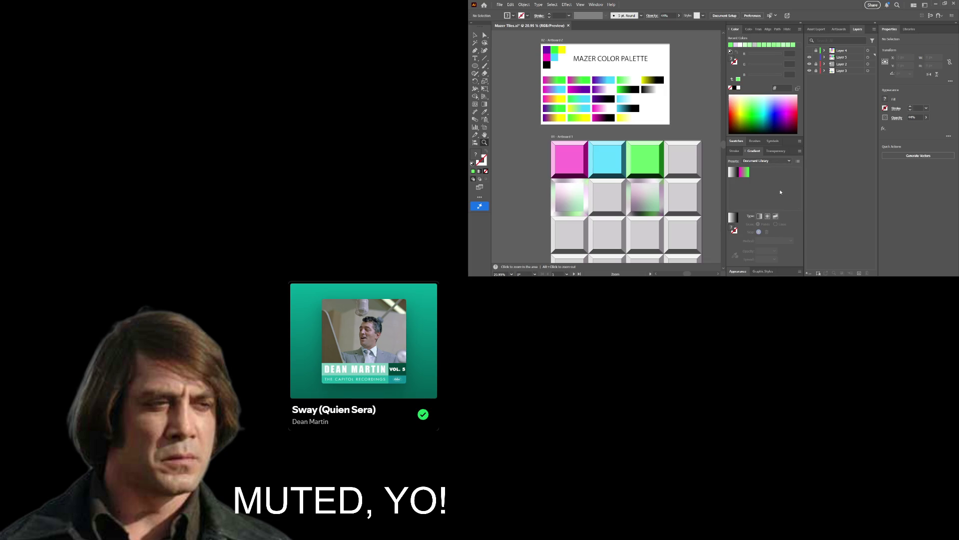
scroll(669, 149, down, 2)
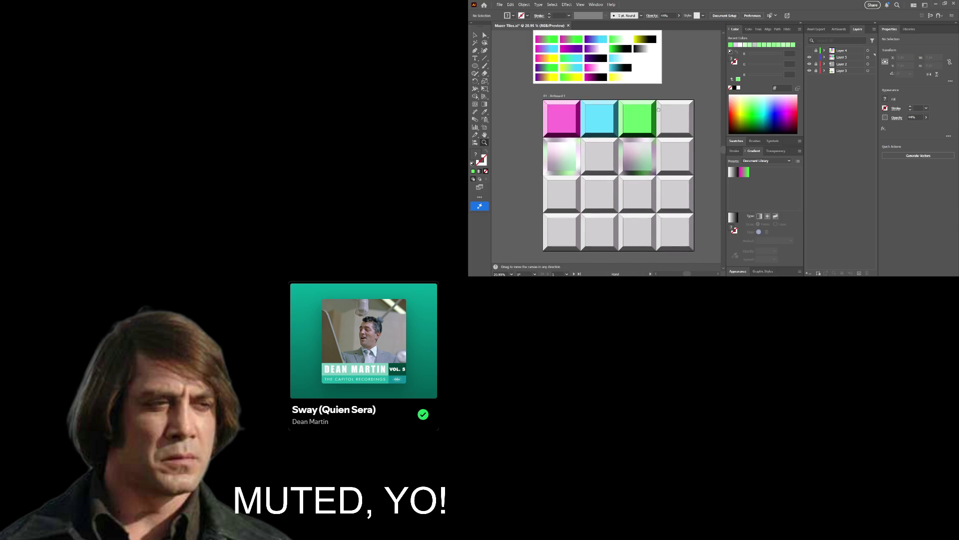
click(656, 108)
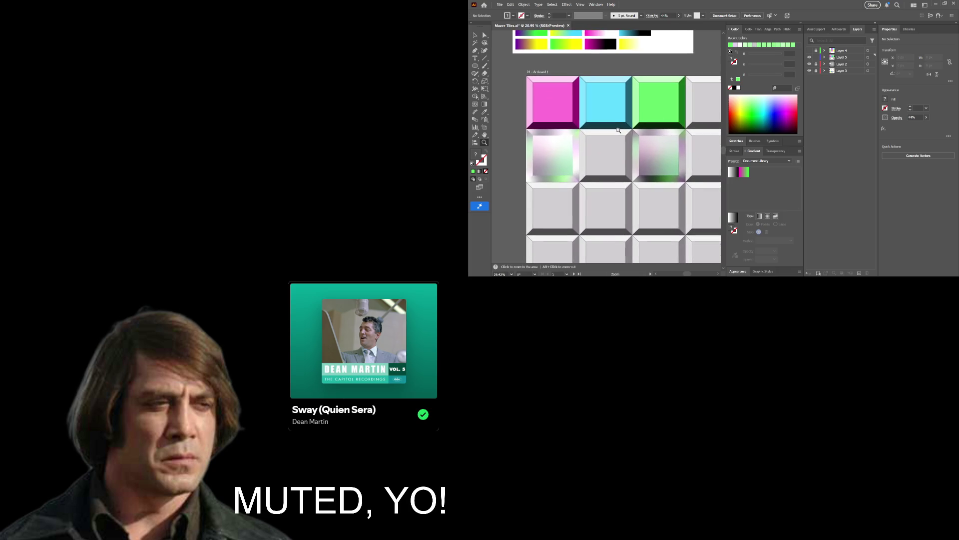
drag(617, 130, 604, 134)
scroll(604, 134, right, 2)
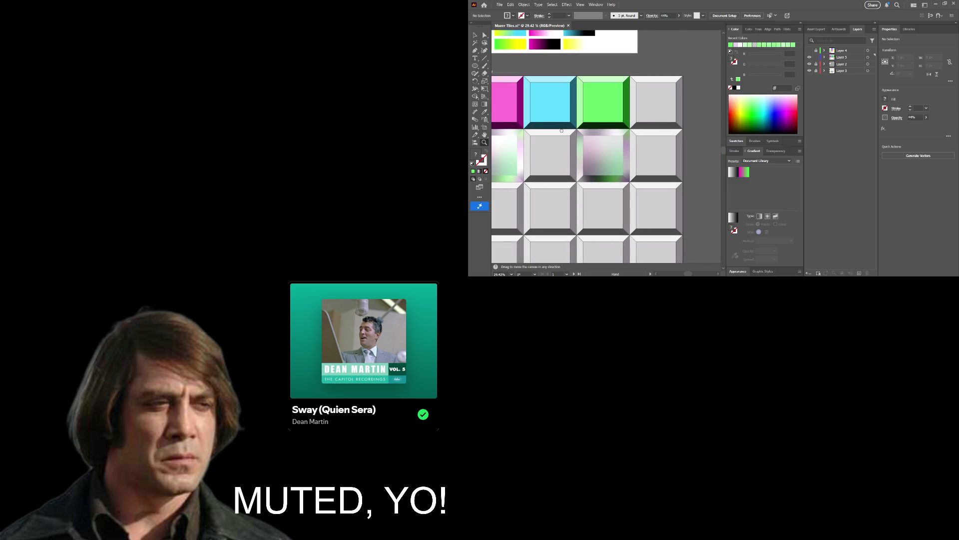
alt+click(545, 66)
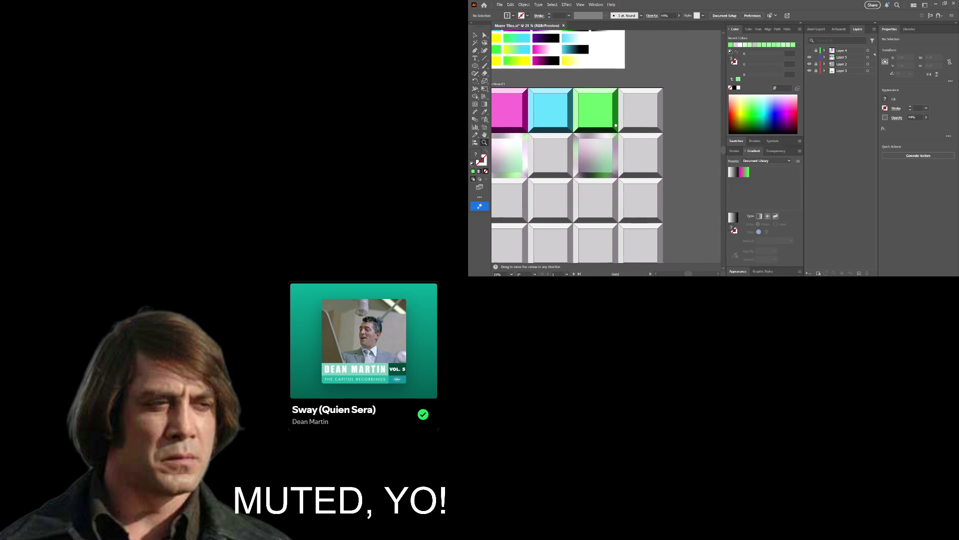
key(v)
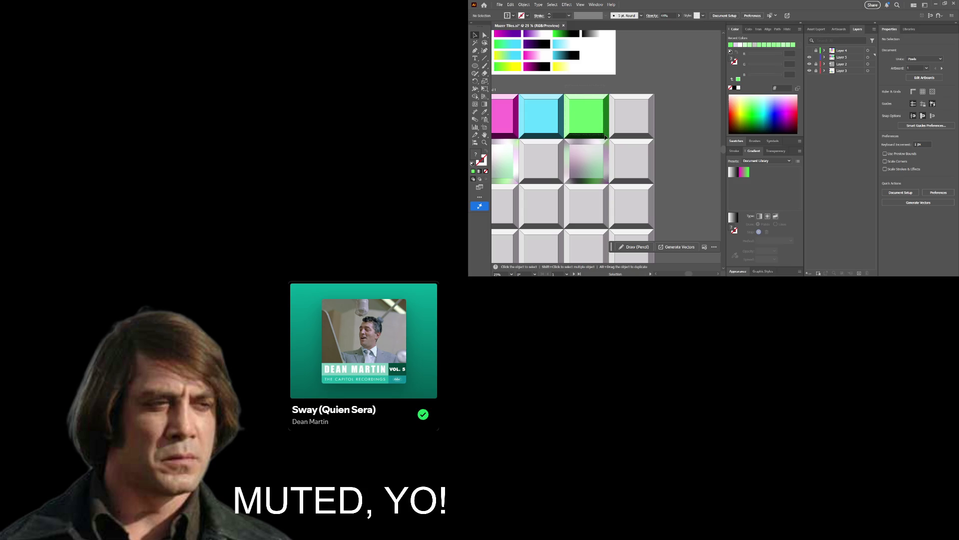
Alt+Shift-drag a copy of the green tile into the fourth top-row slot and zoom in.
click(600, 128)
drag(600, 127, 644, 115)
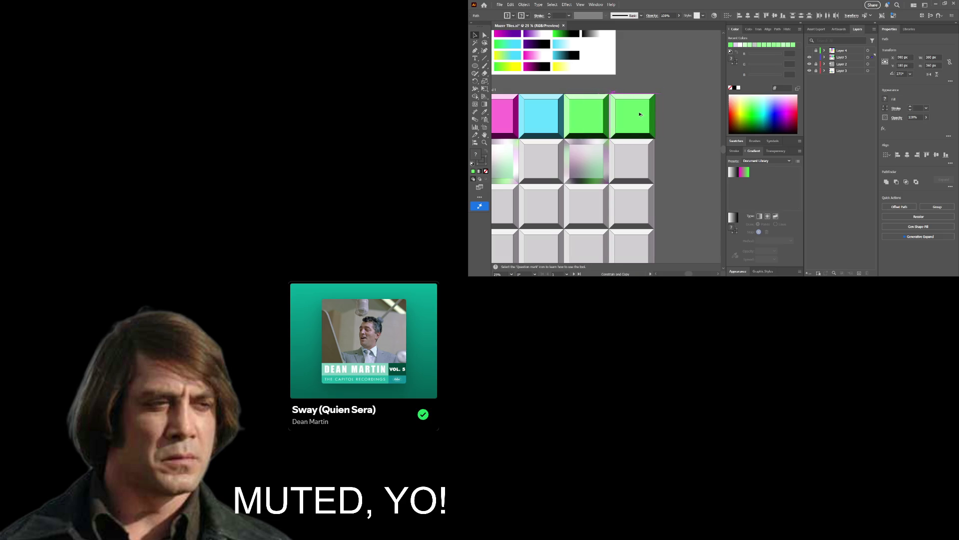
drag(643, 115, 689, 112)
key(z)
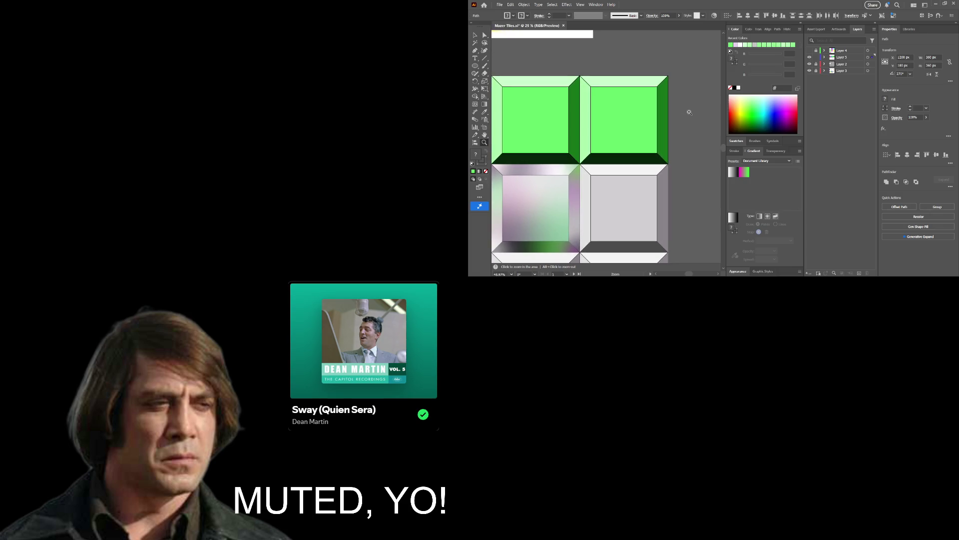
ctrl+click(665, 125)
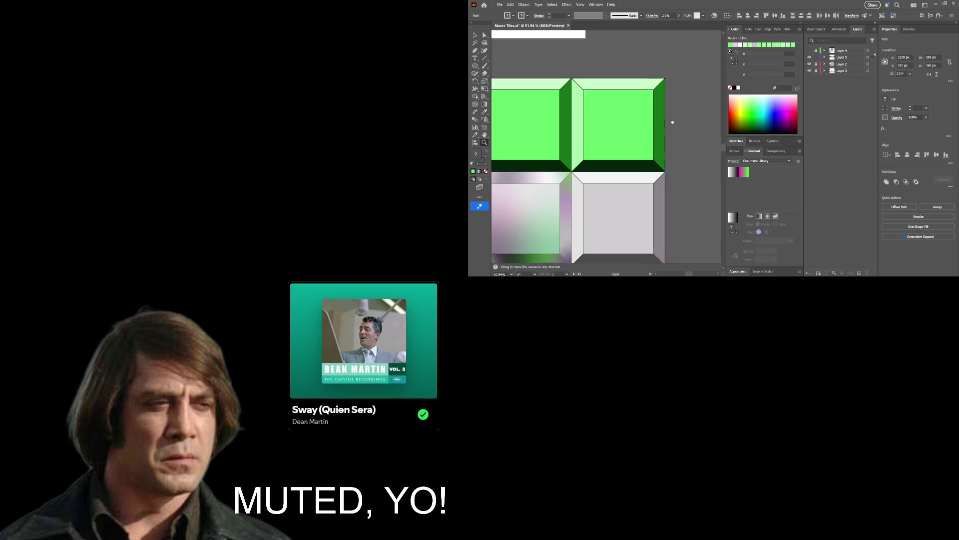
drag(574, 151, 598, 149)
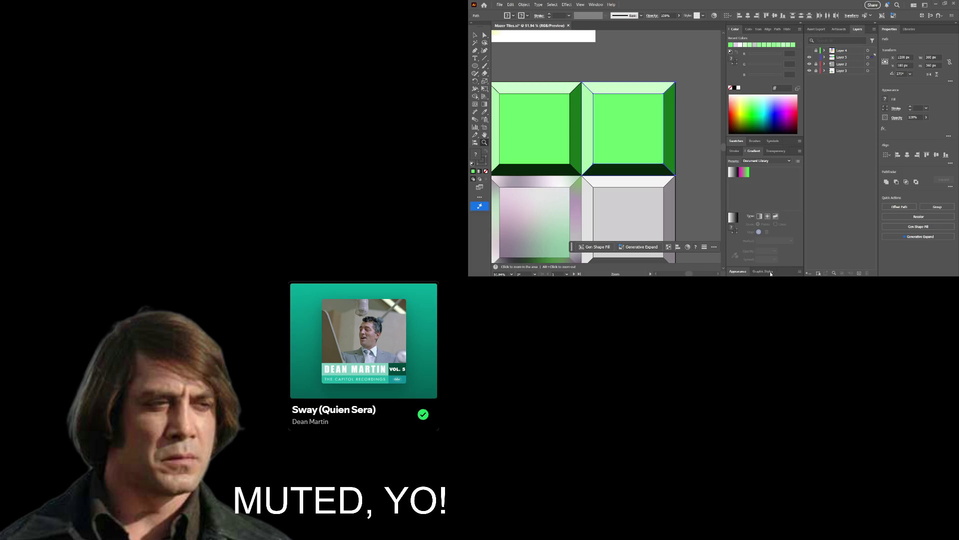
scroll(601, 156, down, 5)
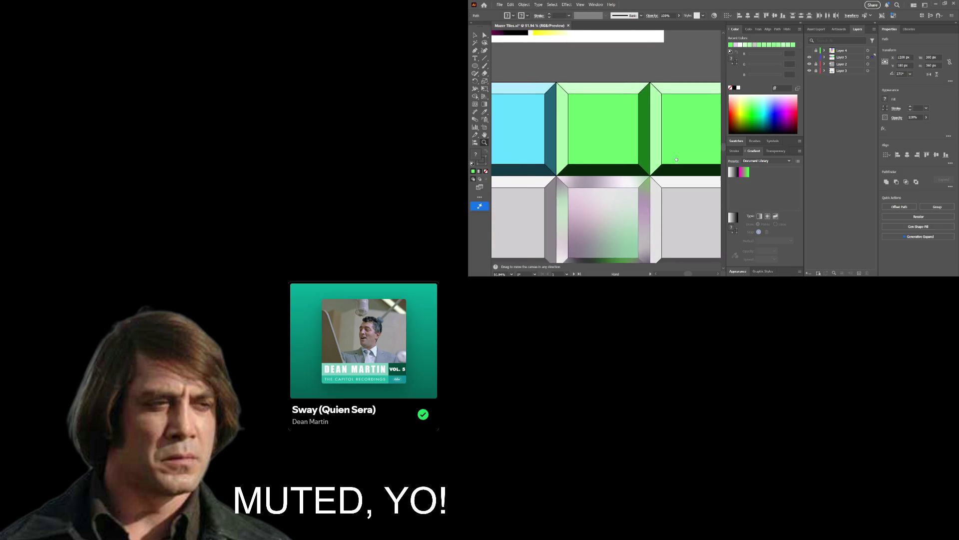
scroll(602, 156, down, 3)
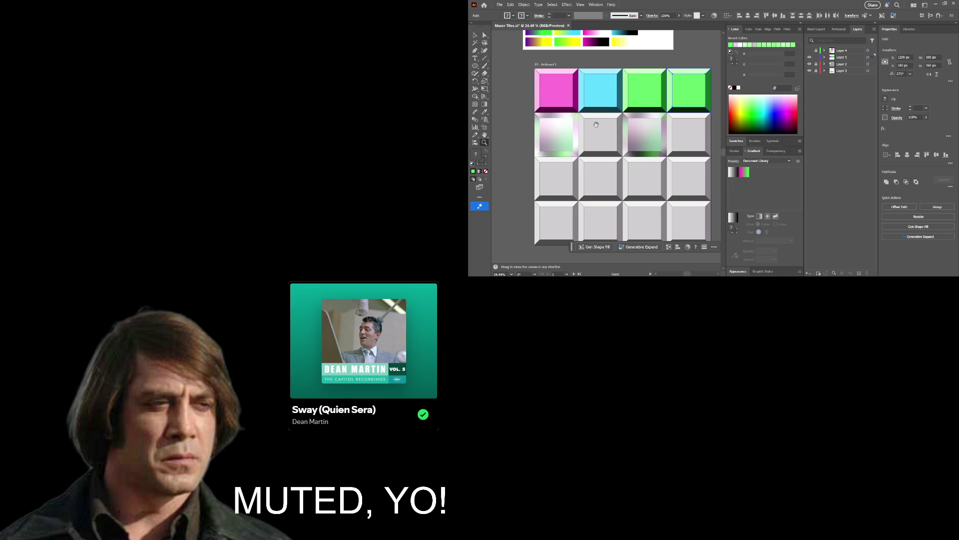
drag(596, 125, 530, 166)
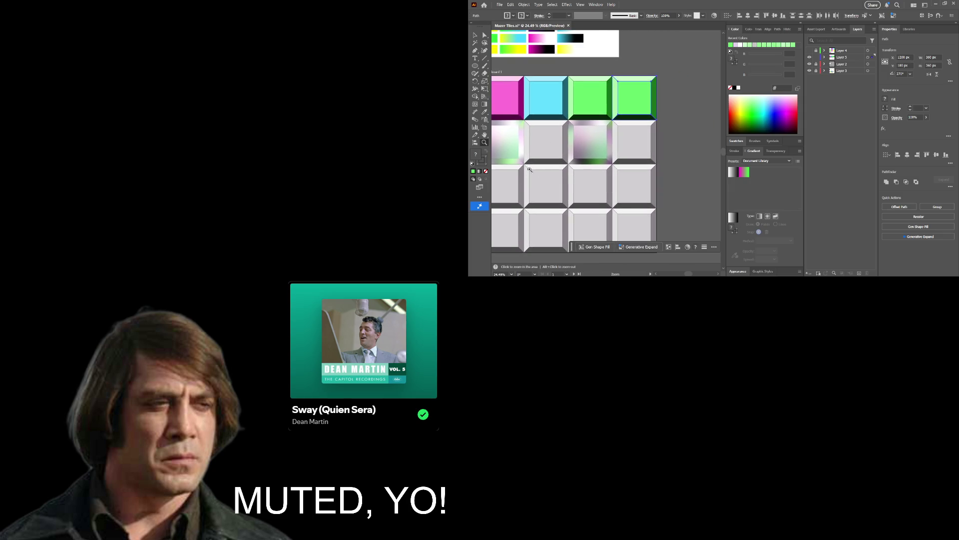
alt+scroll(678, 147, up, 1)
scroll(678, 148, up, 2)
drag(678, 148, 699, 185)
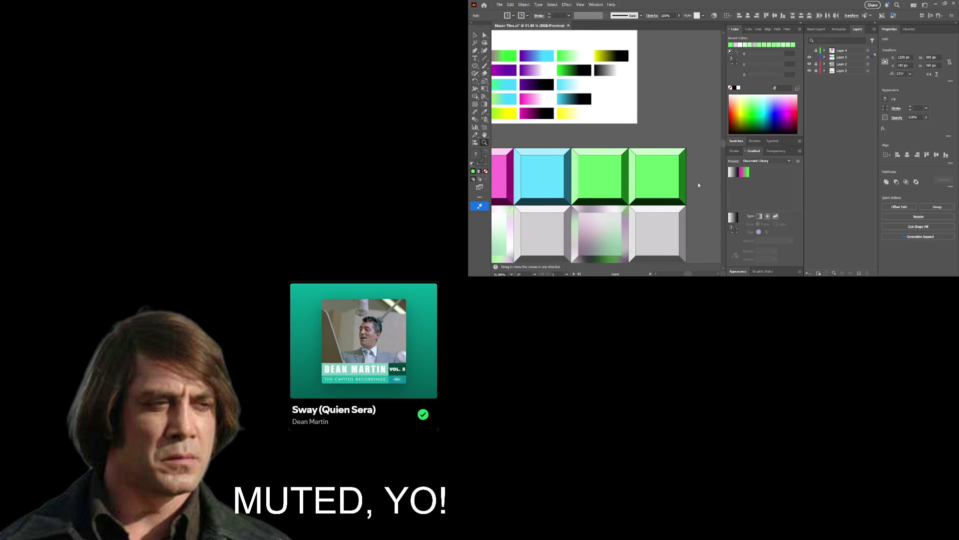
click(474, 38)
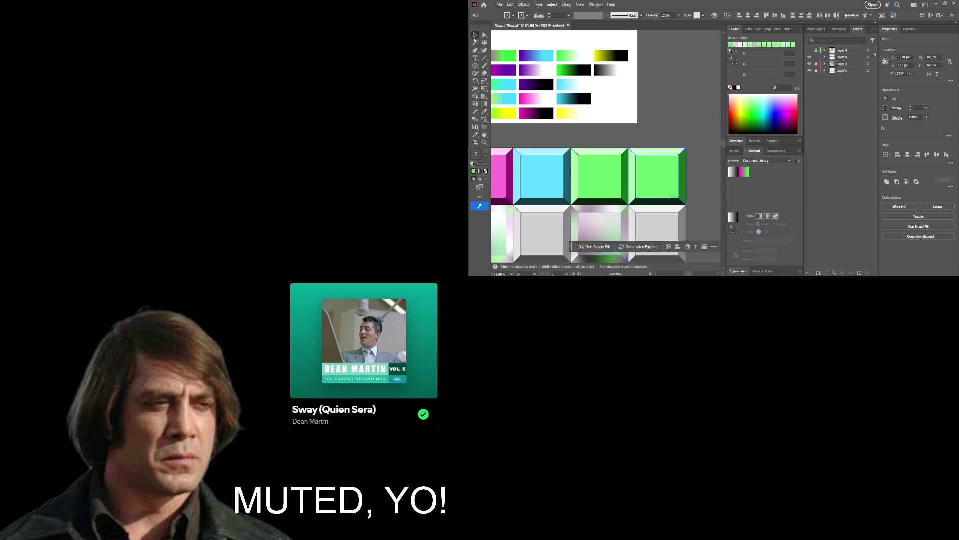
Zoom into the two green tiles and select the light-green bevel strip between them.
click(686, 142)
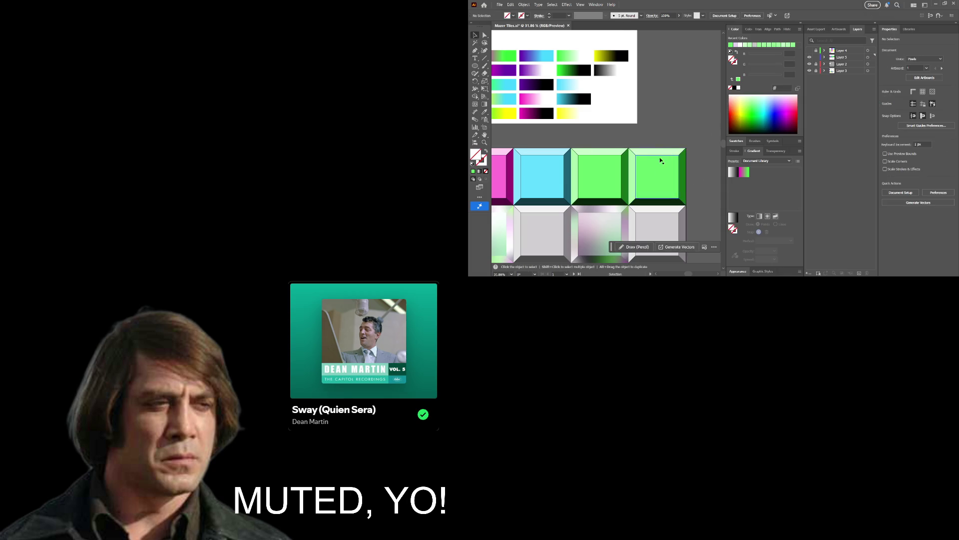
key(z)
drag(655, 166, 679, 160)
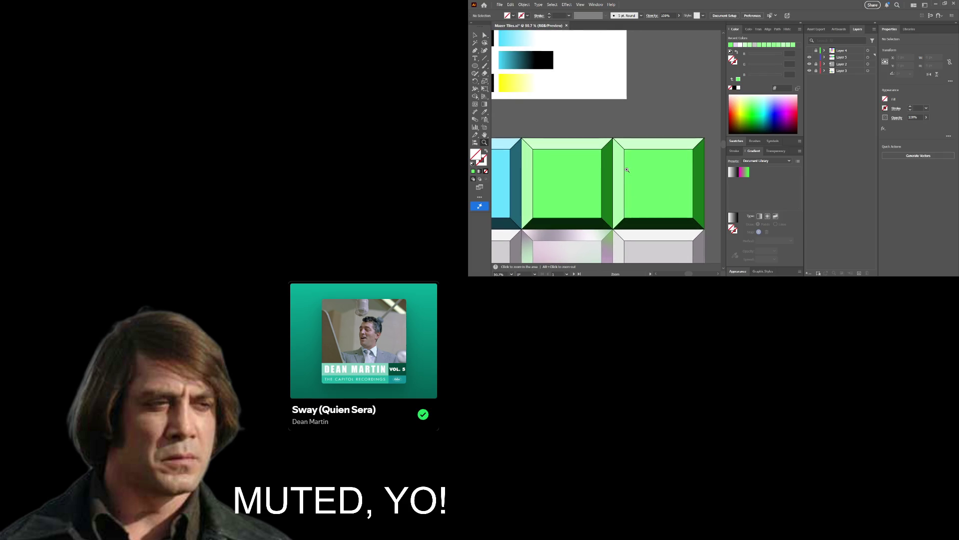
key(v)
click(617, 176)
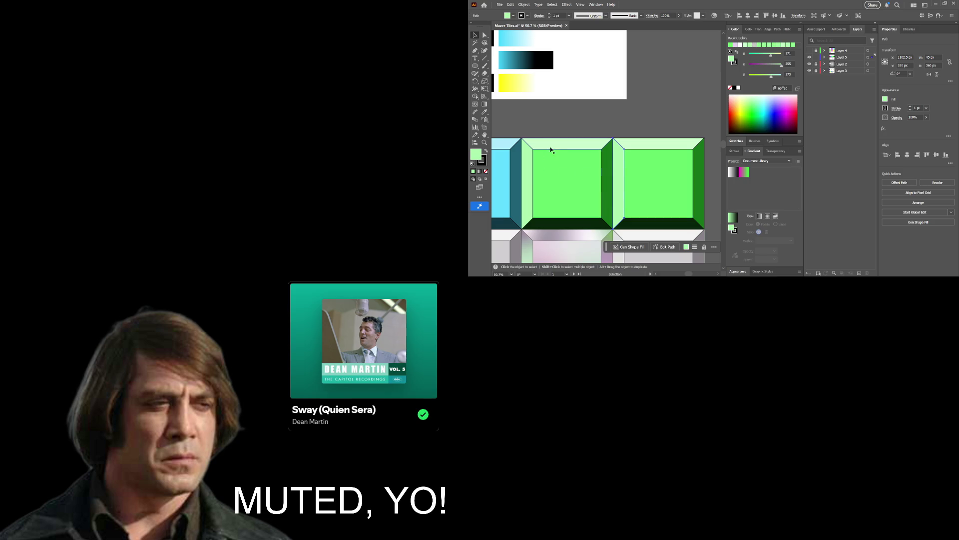
Give the strip the magenta-to-green linear gradient preset, then select the right tile's top bevel.
click(485, 105)
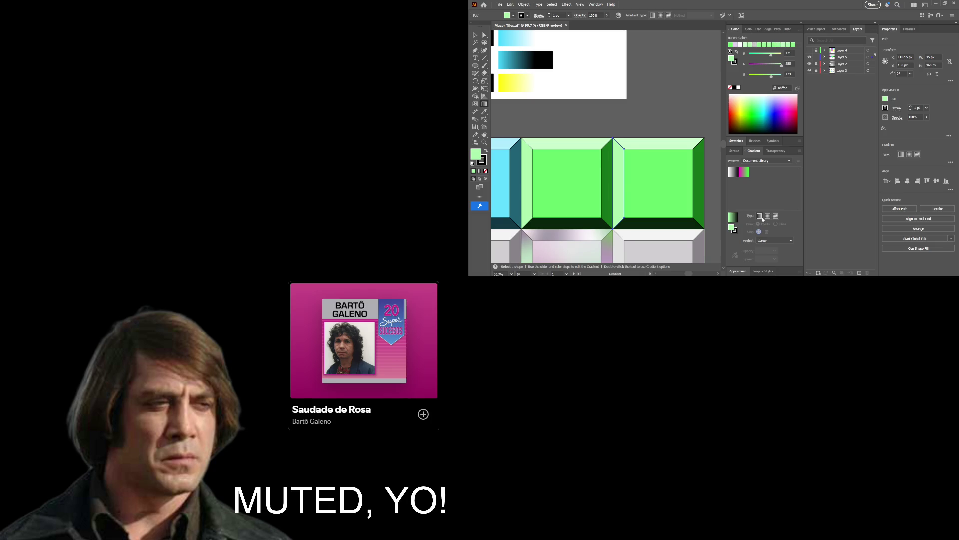
click(761, 217)
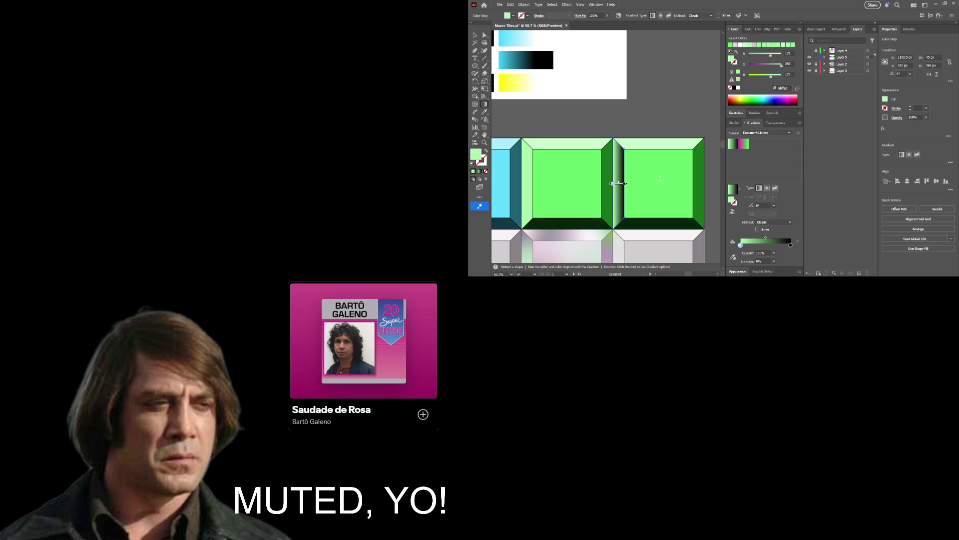
click(744, 146)
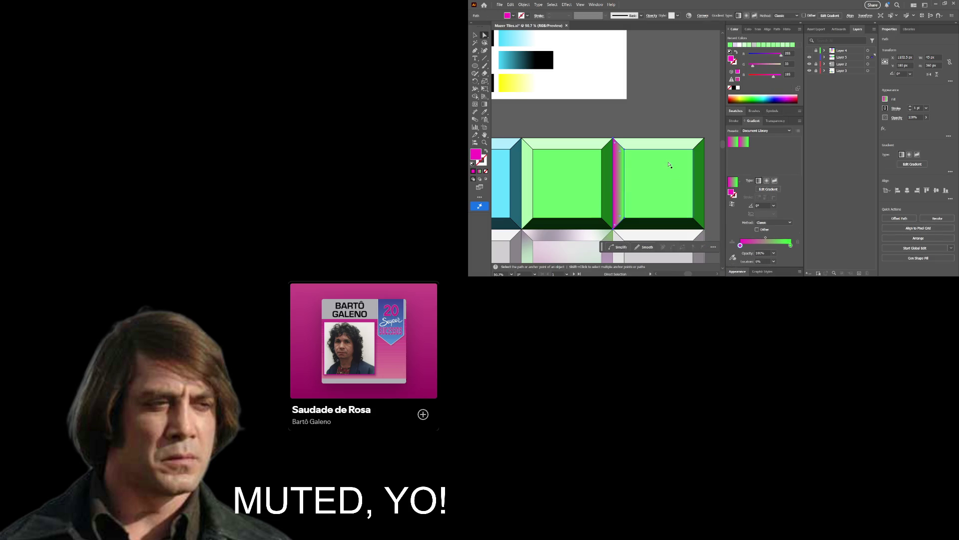
key(v)
click(658, 149)
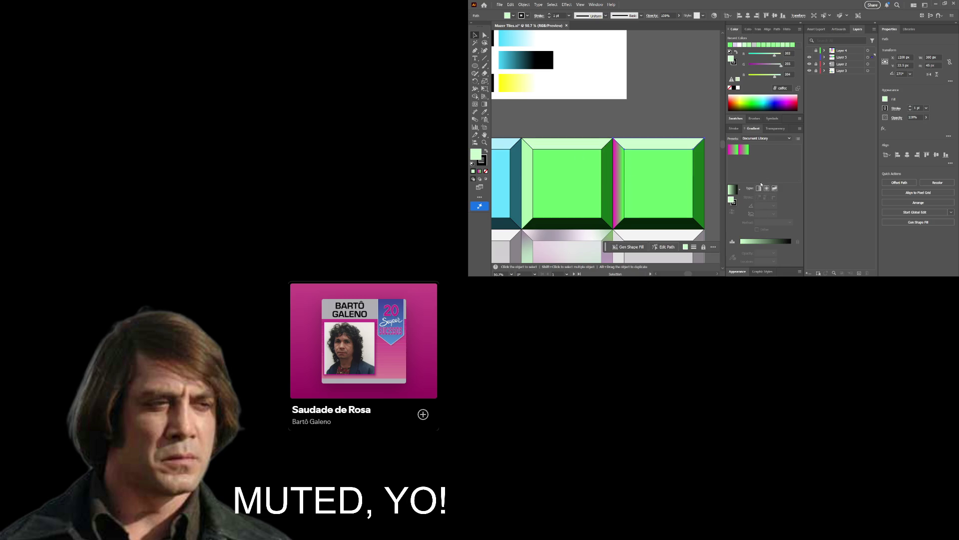
Apply a linear gradient to the top bevel and select its black end stop.
click(759, 189)
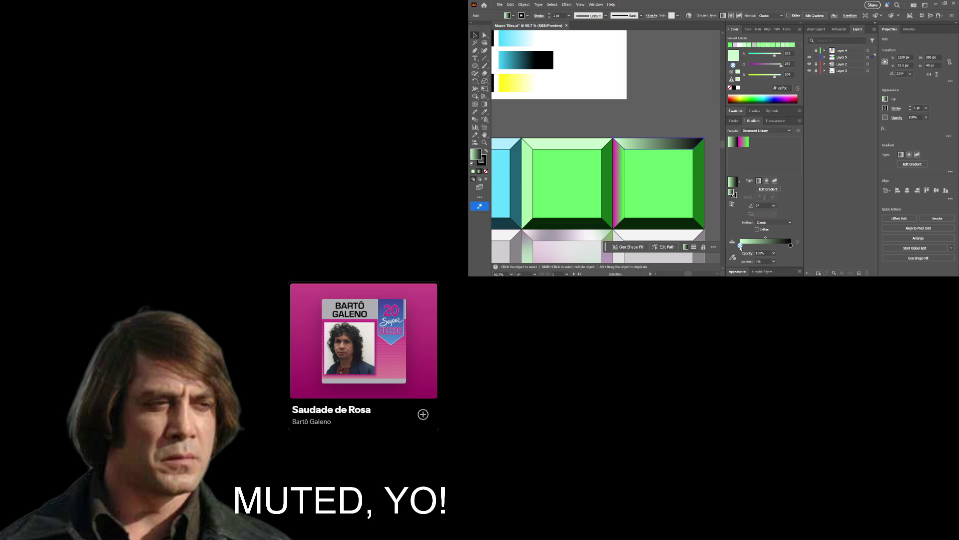
click(733, 258)
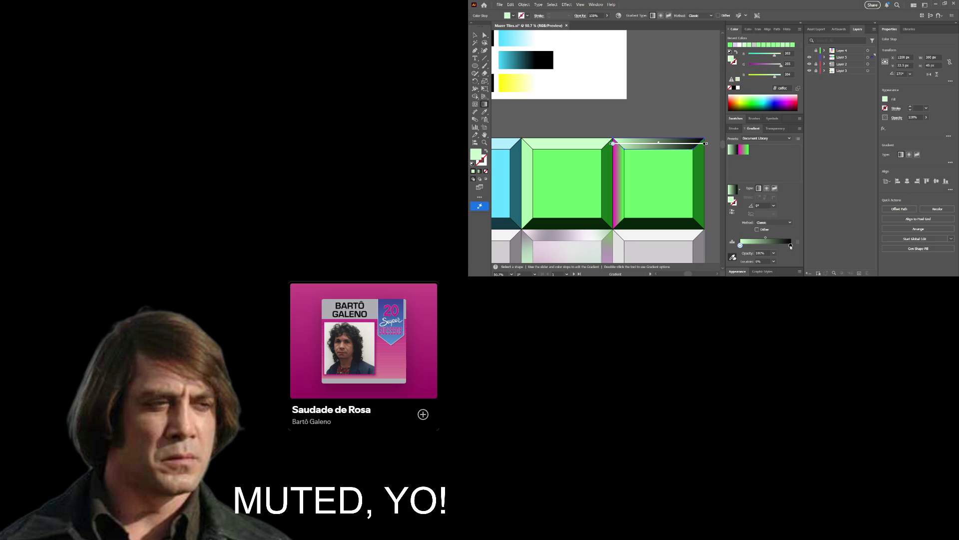
click(791, 246)
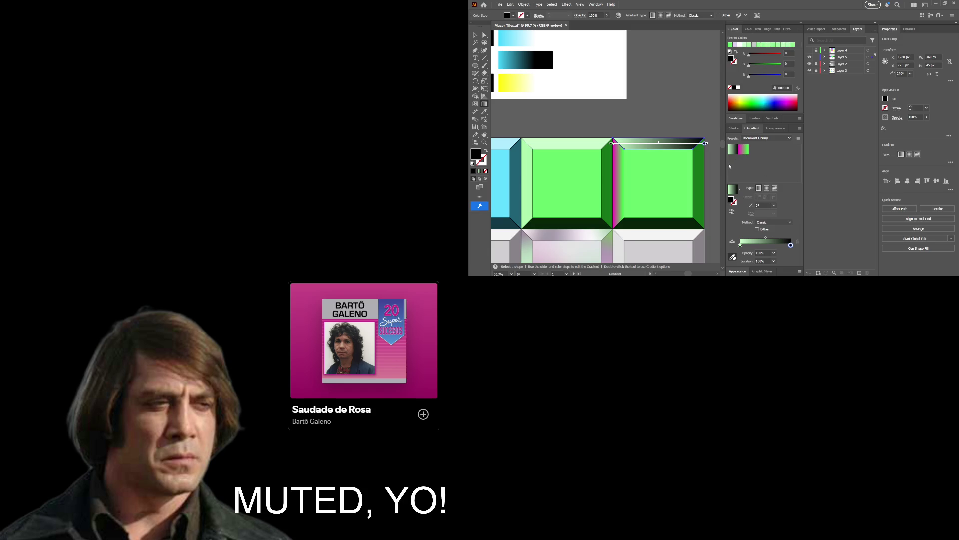
scroll(549, 100, up, 5)
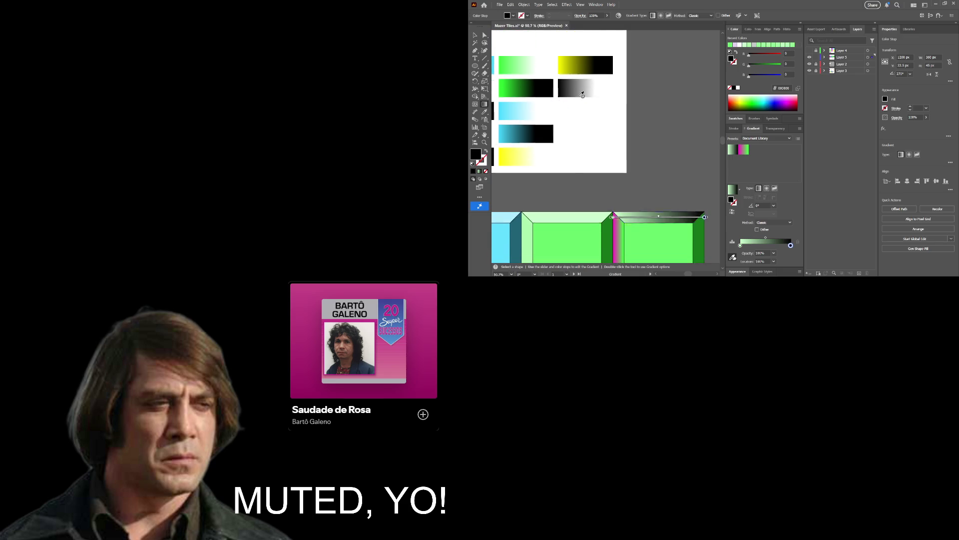
scroll(620, 135, left, 5)
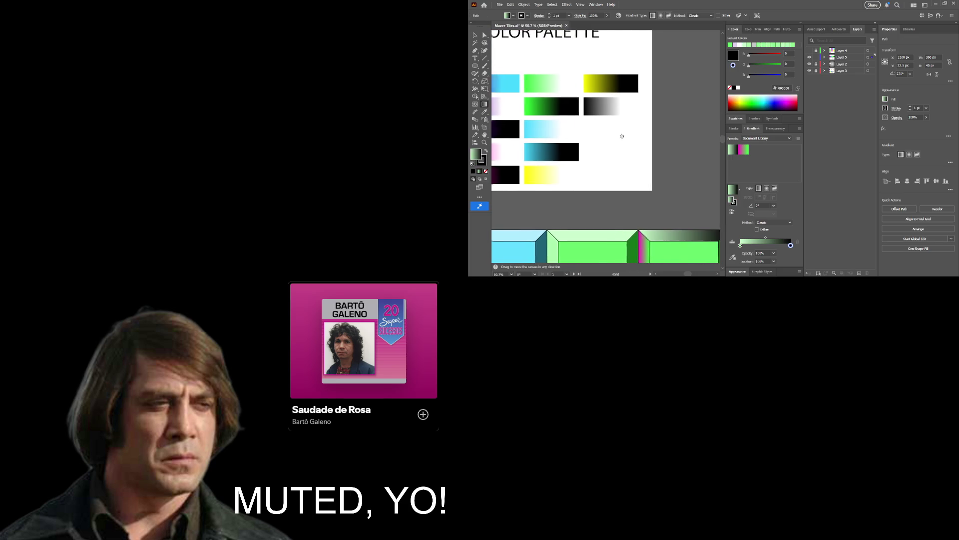
click(632, 138)
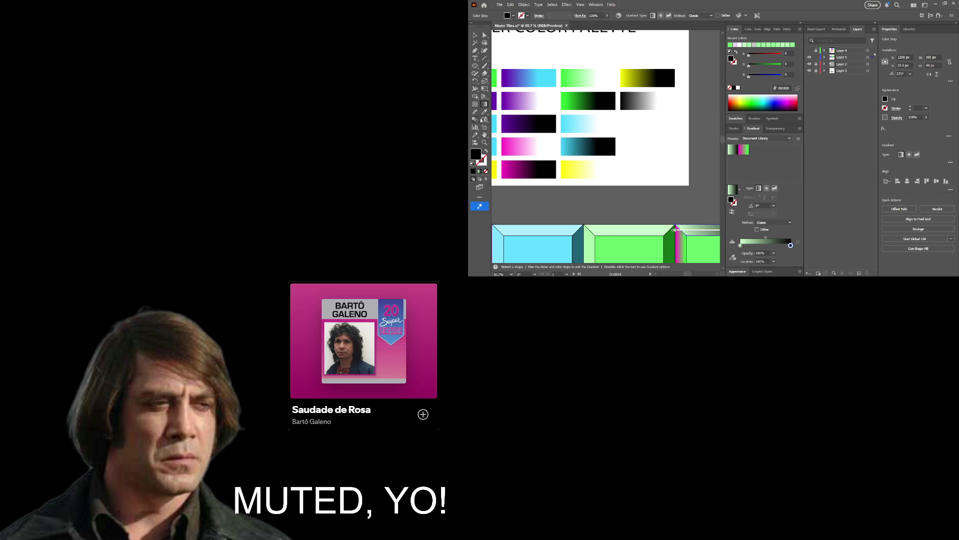
Sample the palette's pink swatch into the gradient's end stop.
click(733, 257)
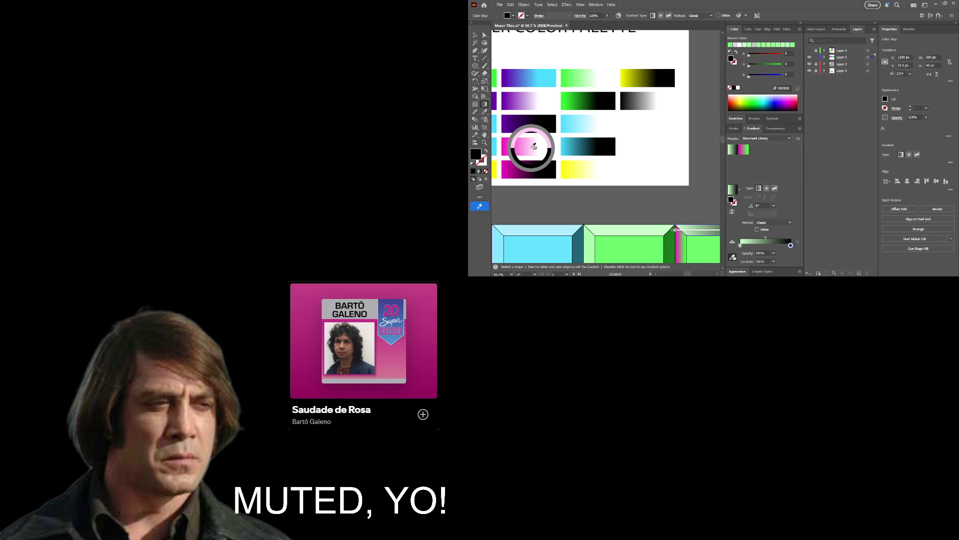
click(532, 145)
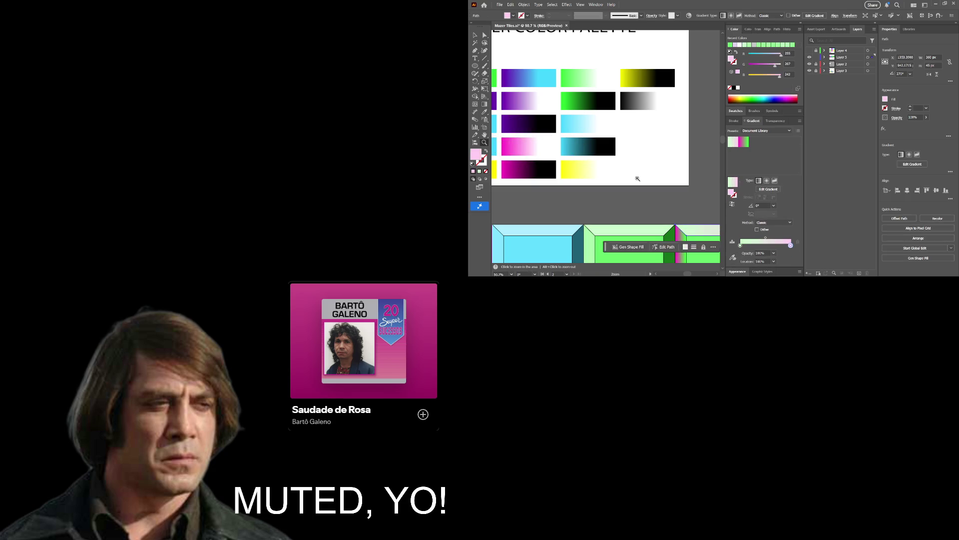
scroll(669, 160, down, 3)
scroll(669, 160, up, 2)
mouse_move(668, 161)
mouse_down()
mouse_move(656, 117)
mouse_move(670, 122)
mouse_move(655, 126)
mouse_up()
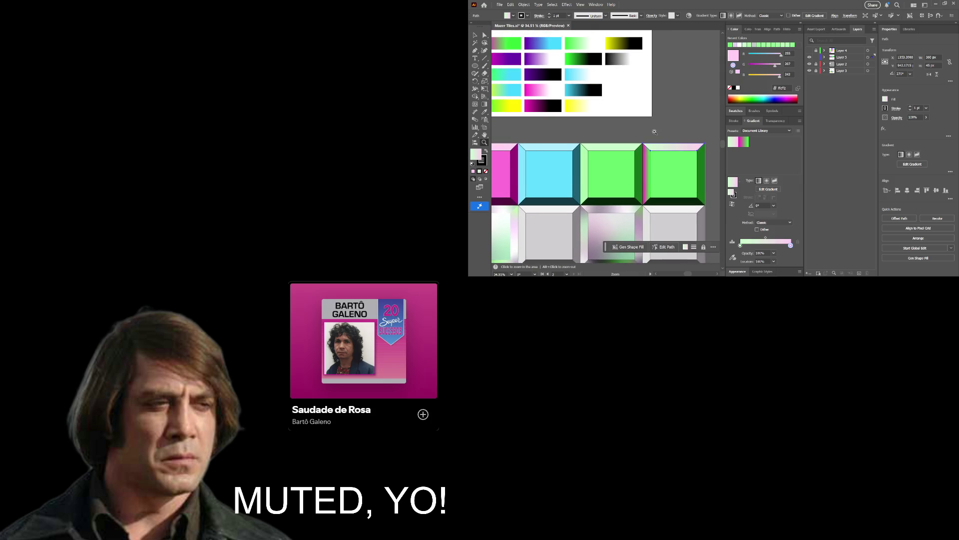
Fill the vertical bevel strip with the green tile's colour and apply a linear gradient.
key(a)
key(v)
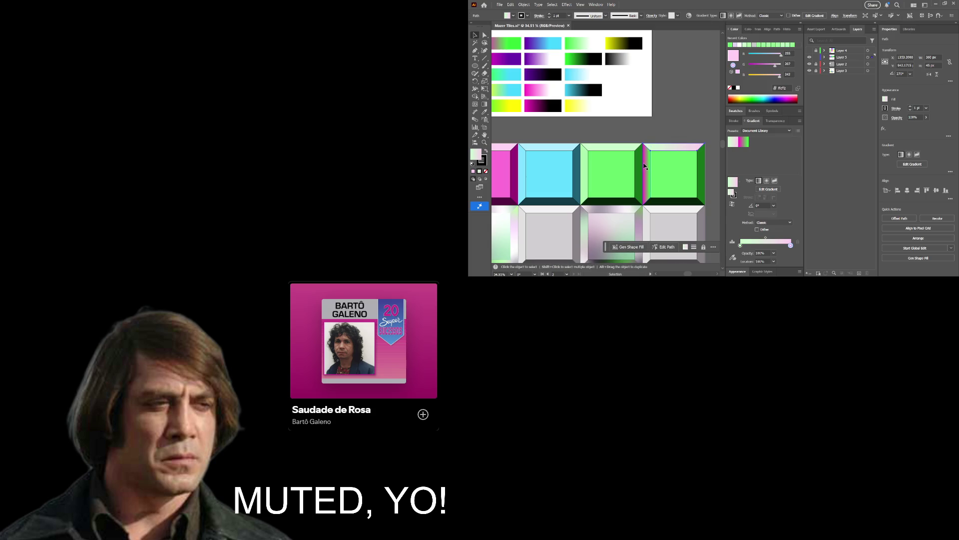
click(644, 166)
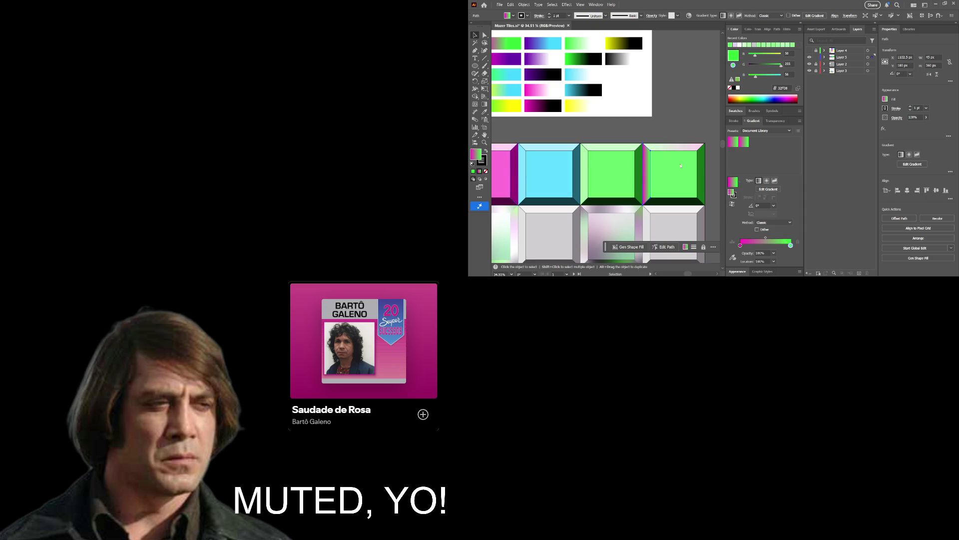
key(i)
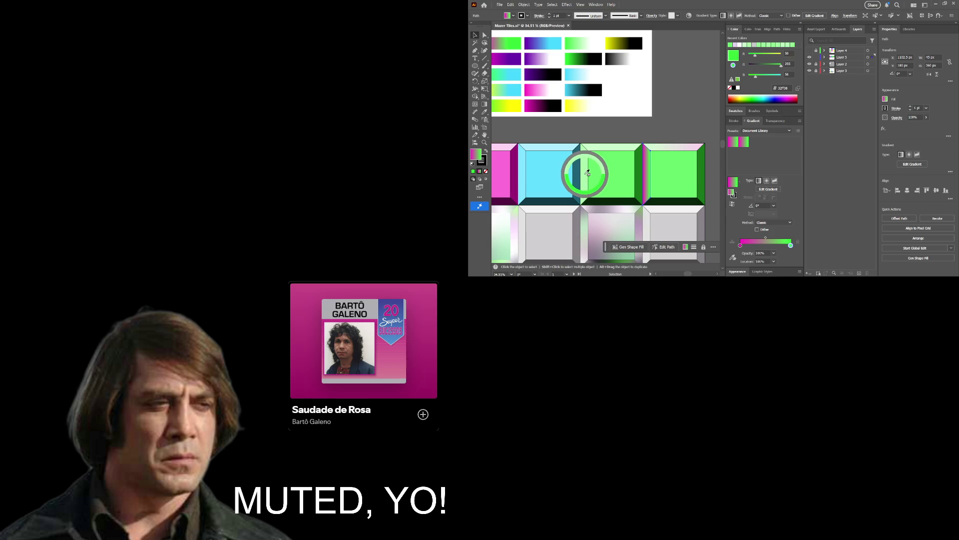
click(594, 171)
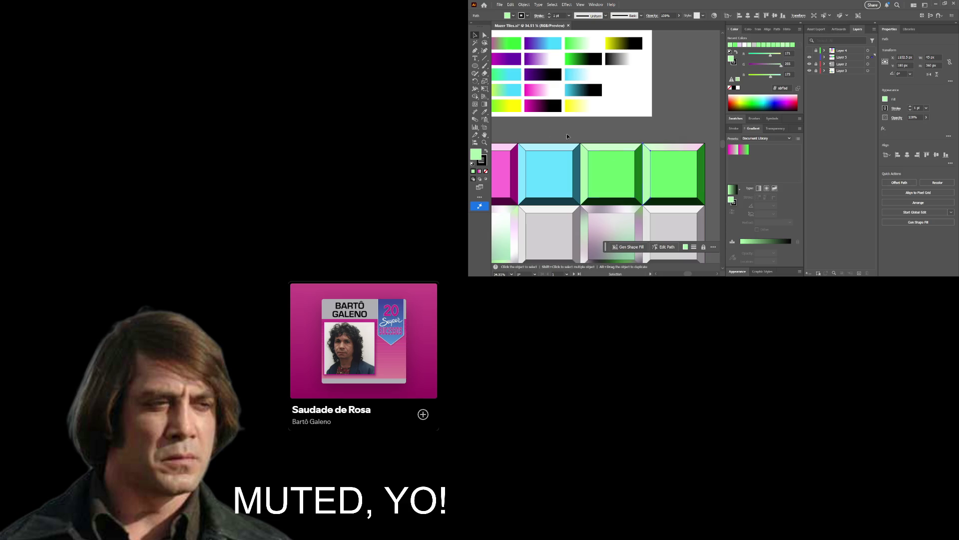
click(480, 104)
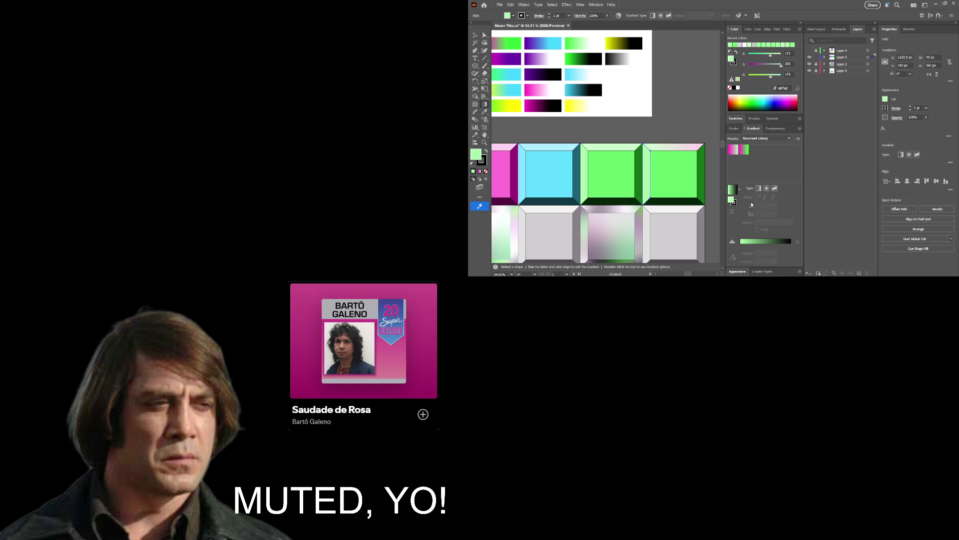
click(758, 191)
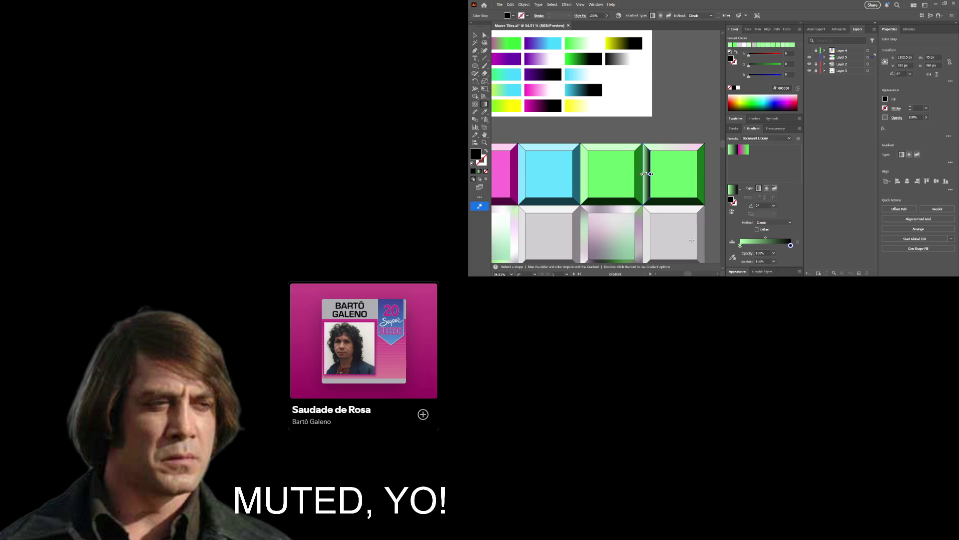
Sample light pink into the side bevel's gradient stop and select the light green start stop.
scroll(544, 205, left, 3)
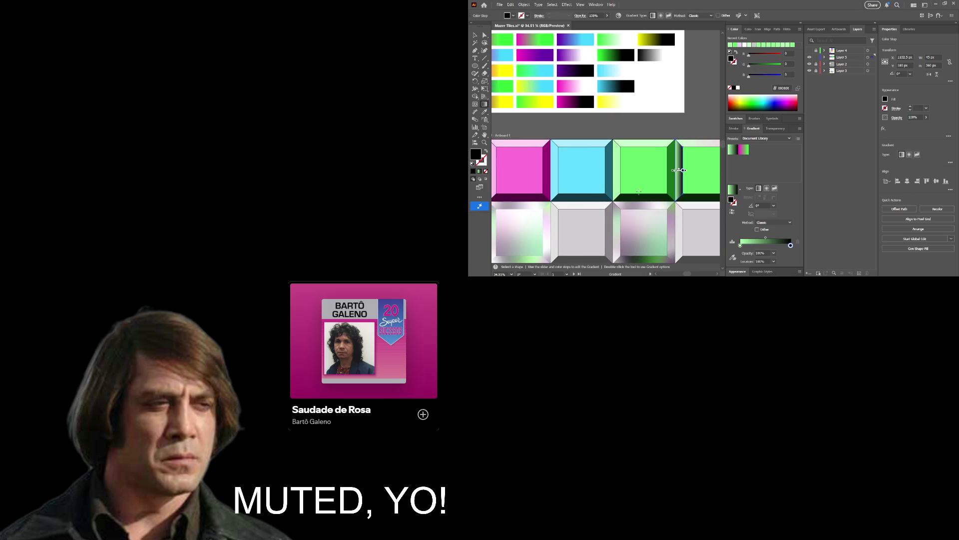
drag(595, 208, 597, 218)
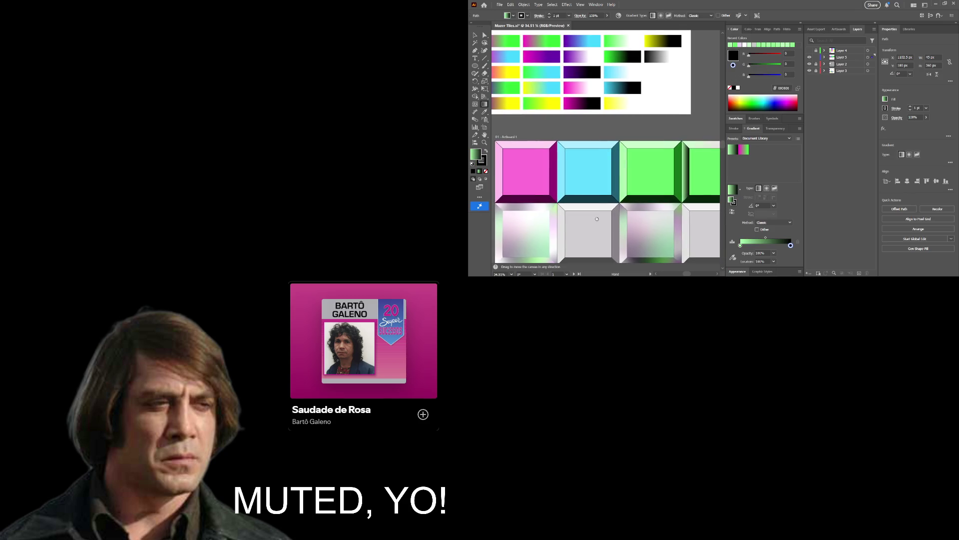
click(690, 171)
key(v)
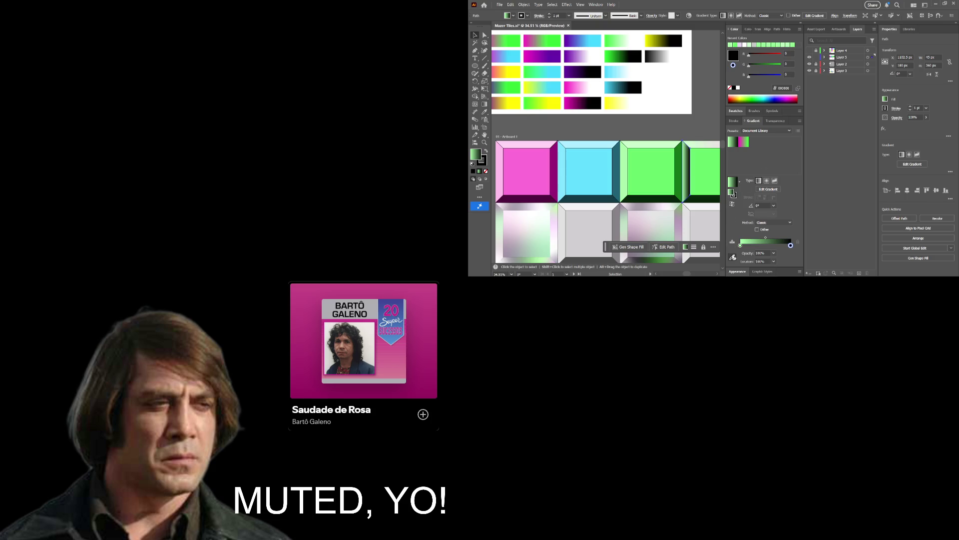
click(733, 257)
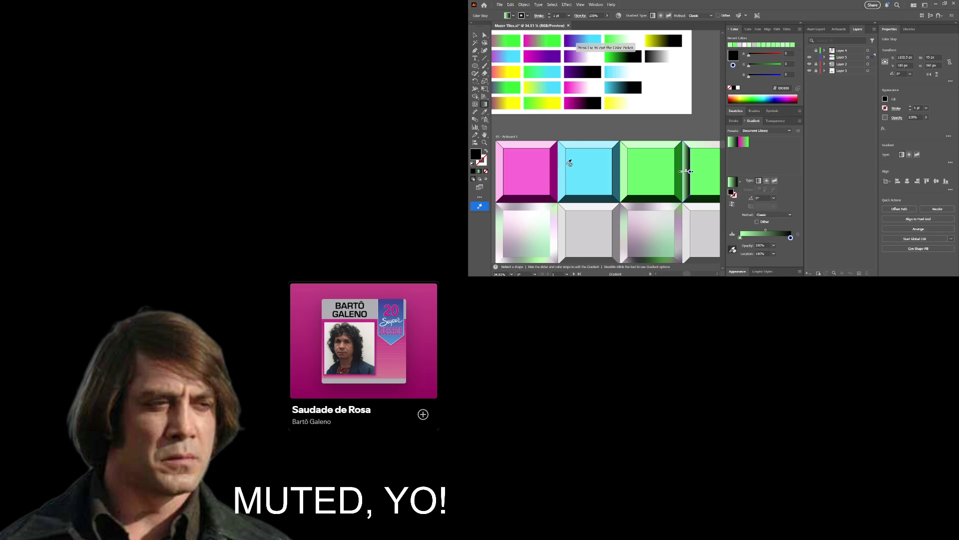
click(500, 172)
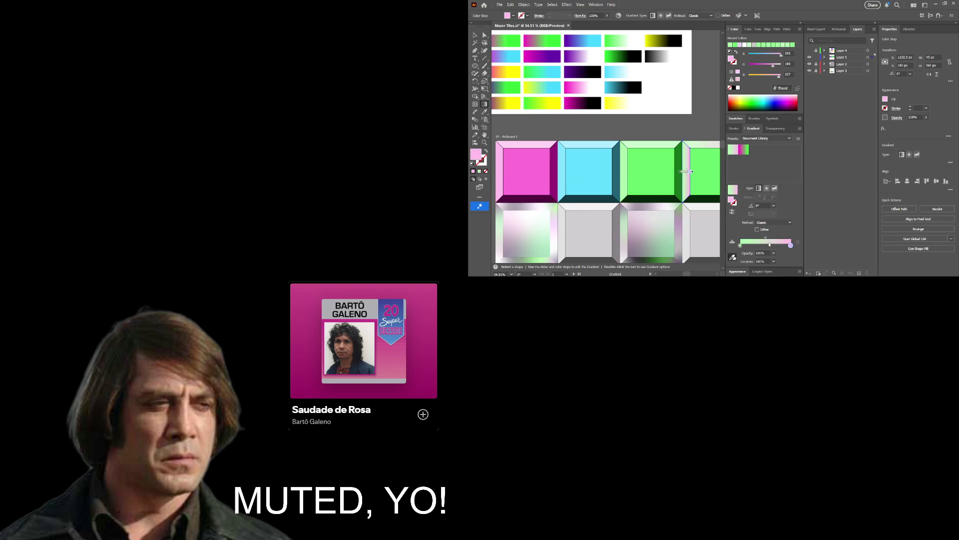
click(741, 246)
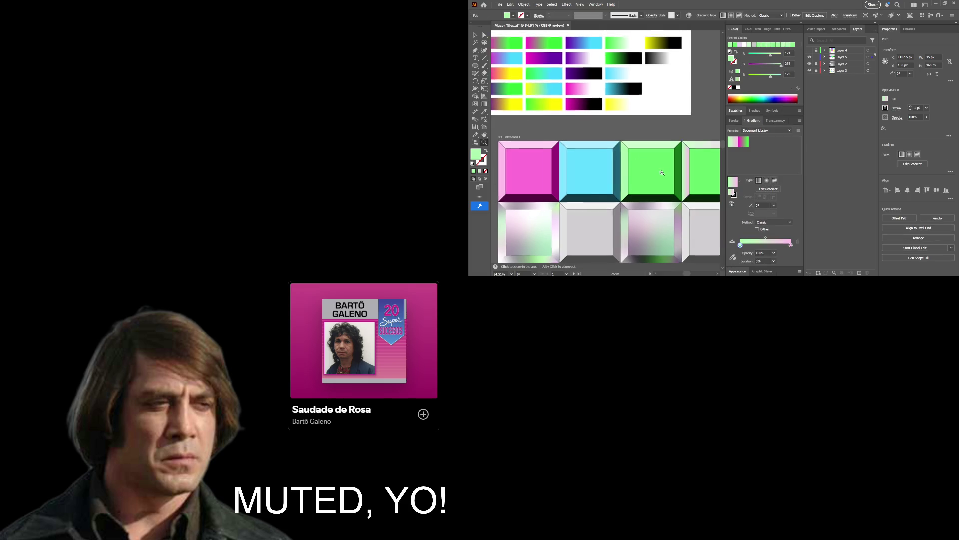
scroll(634, 168, down, 3)
drag(641, 172, 615, 140)
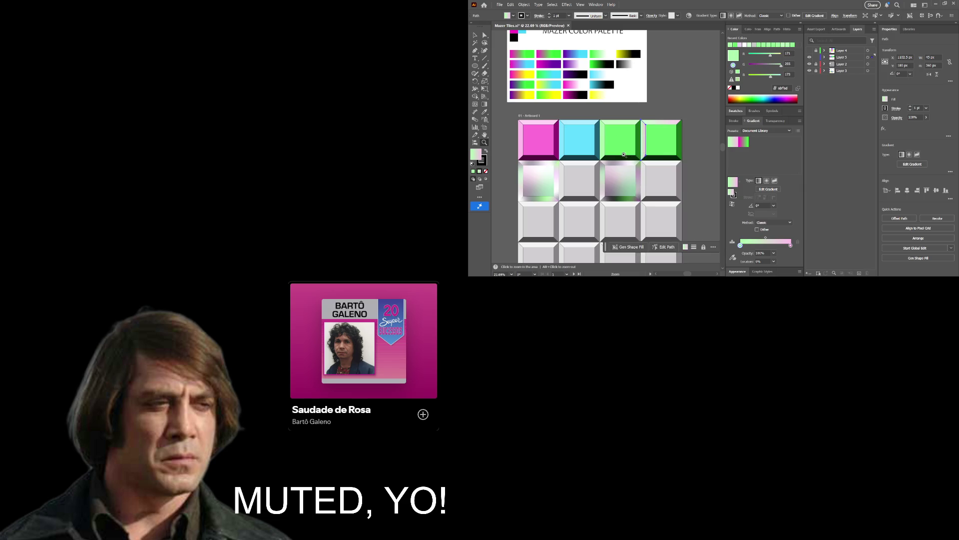
Zoom in on the green tiles and select the tile's inner square.
mouse_move(656, 144)
mouse_down()
mouse_move(678, 144)
mouse_move(670, 144)
mouse_up()
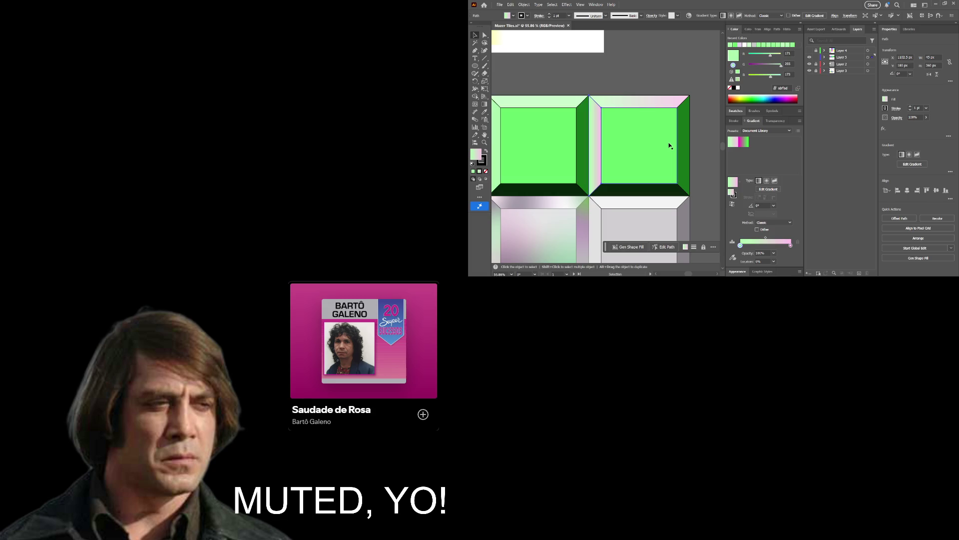
click(661, 145)
click(540, 152)
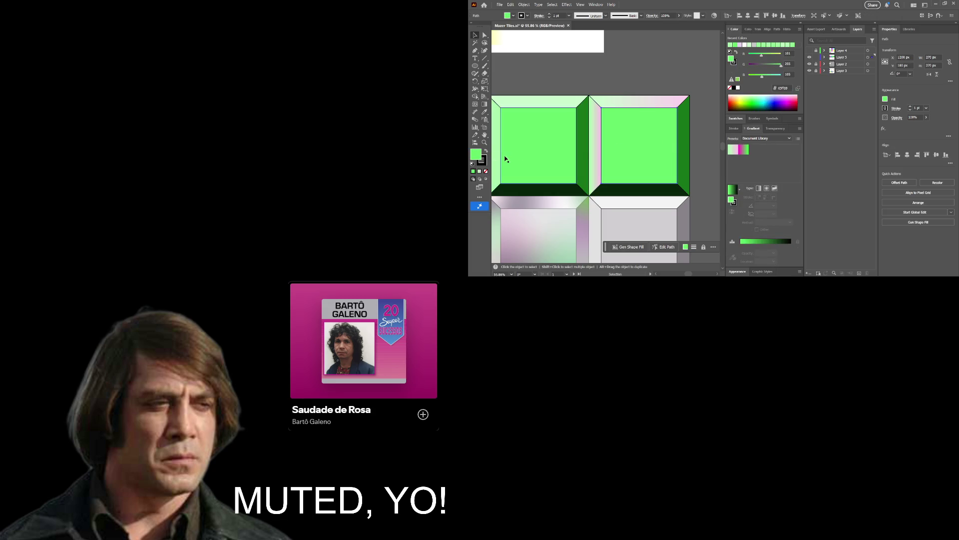
key(z)
scroll(667, 134, down, 2)
scroll(667, 134, left, 2)
drag(667, 134, 645, 140)
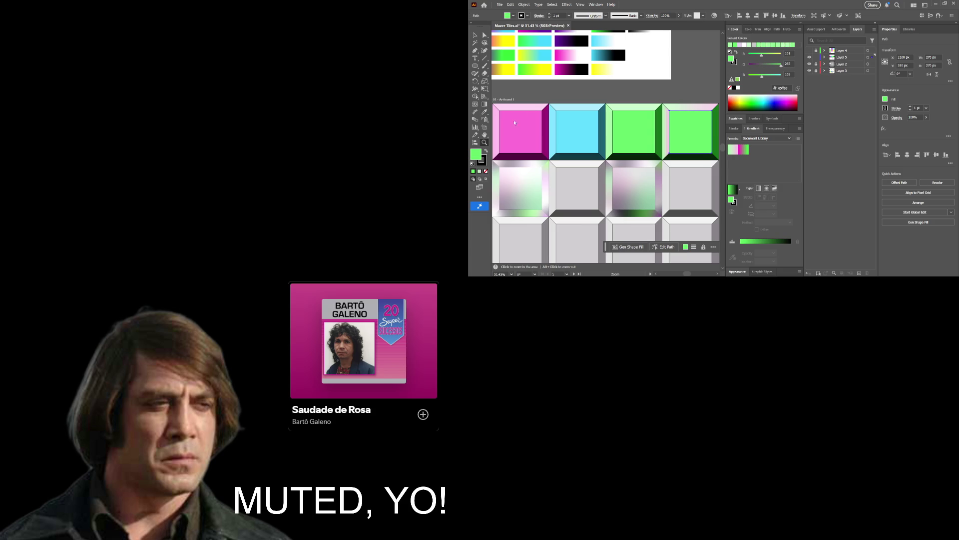
Apply a green-to-black linear gradient to the inner square.
click(484, 104)
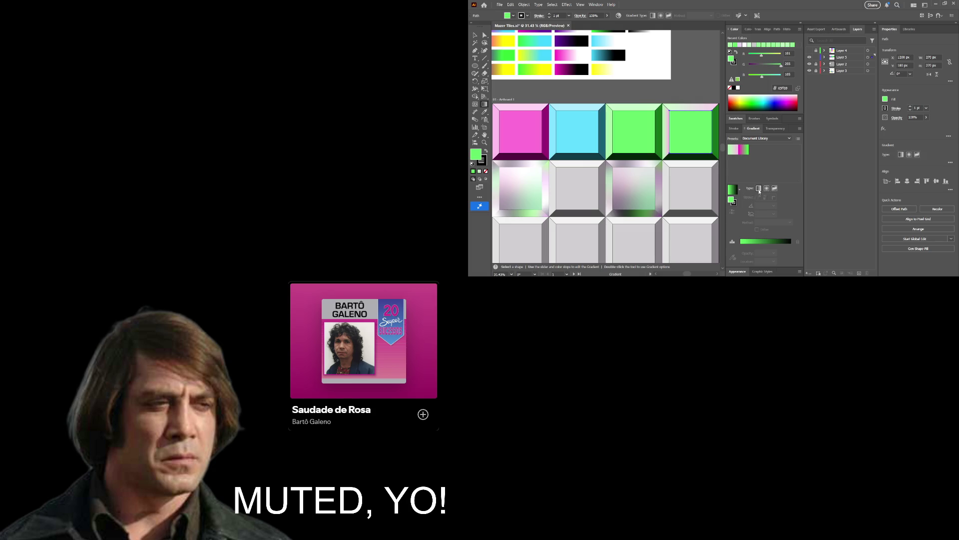
click(759, 188)
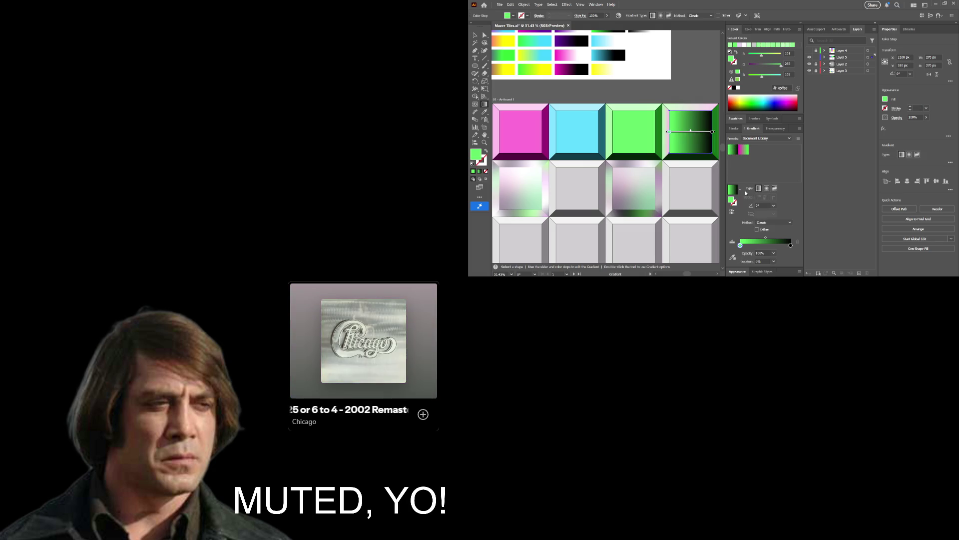
key(v)
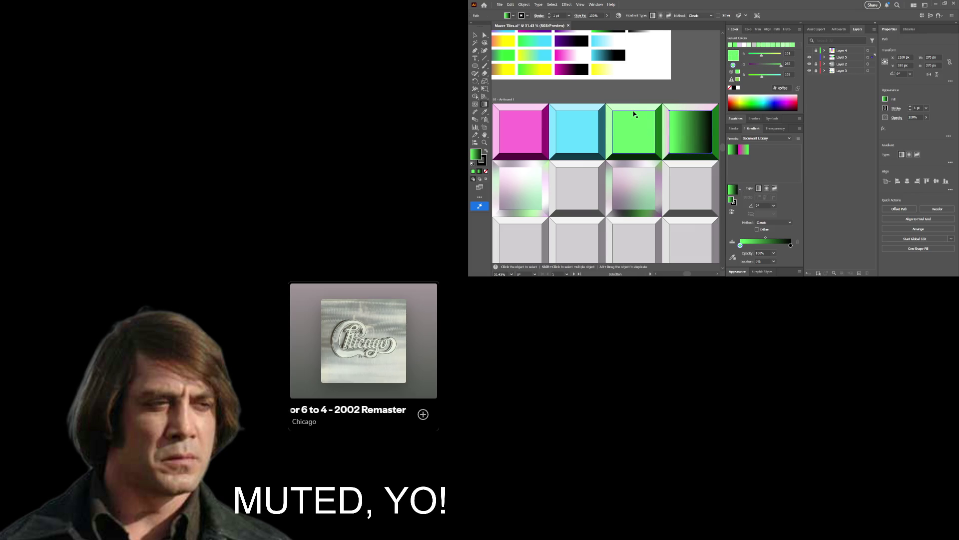
click(678, 108)
Give the tile's top-right and left bevel paths Round Join stroke corners.
key(z)
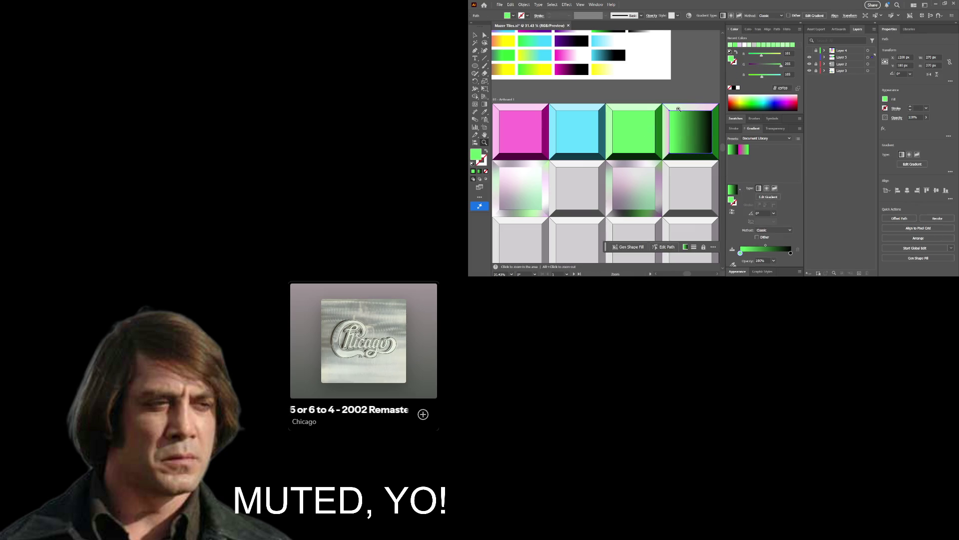
mouse_move(678, 109)
mouse_down()
mouse_move(821, 132)
mouse_move(689, 120)
mouse_up()
key(a)
click(670, 111)
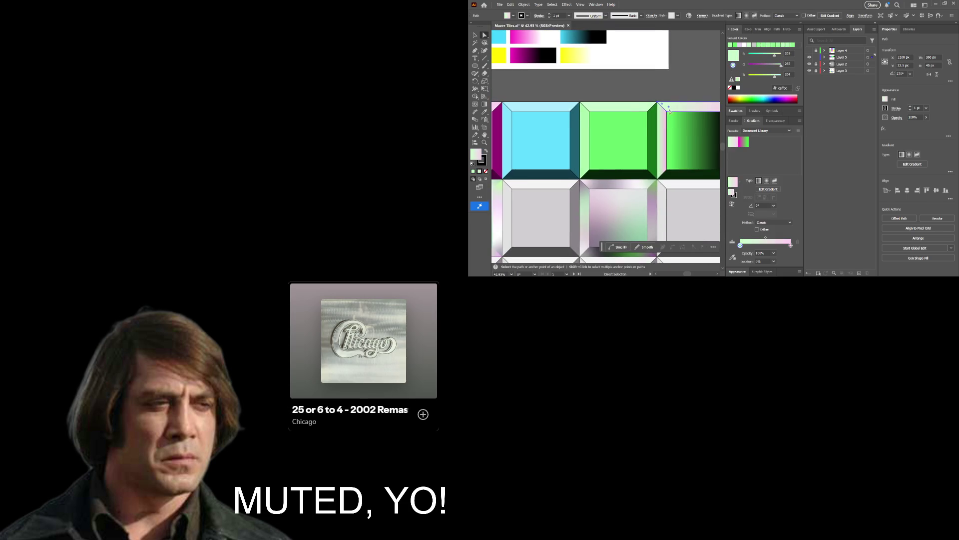
shift+click(659, 120)
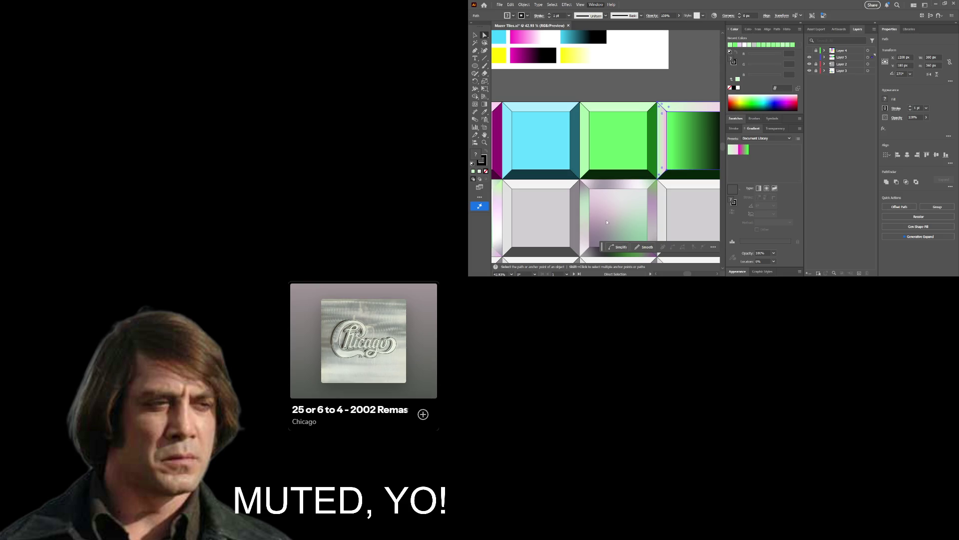
key(ctrl+F10)
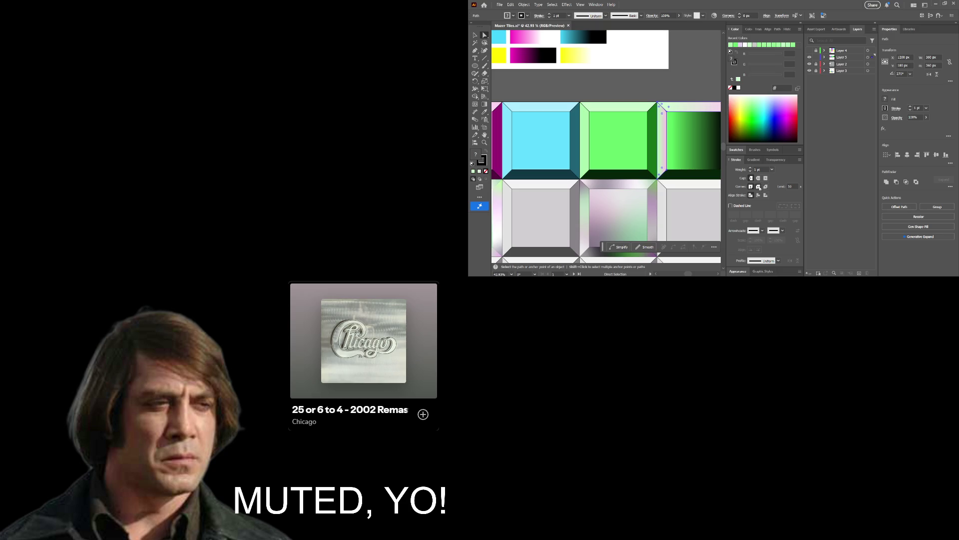
click(759, 187)
Zoom in on the tile junction, then select the green gradient tile and zoom back out.
key(z)
mouse_move(578, 94)
mouse_down()
mouse_move(667, 101)
mouse_move(555, 113)
mouse_move(587, 131)
mouse_move(592, 117)
mouse_up()
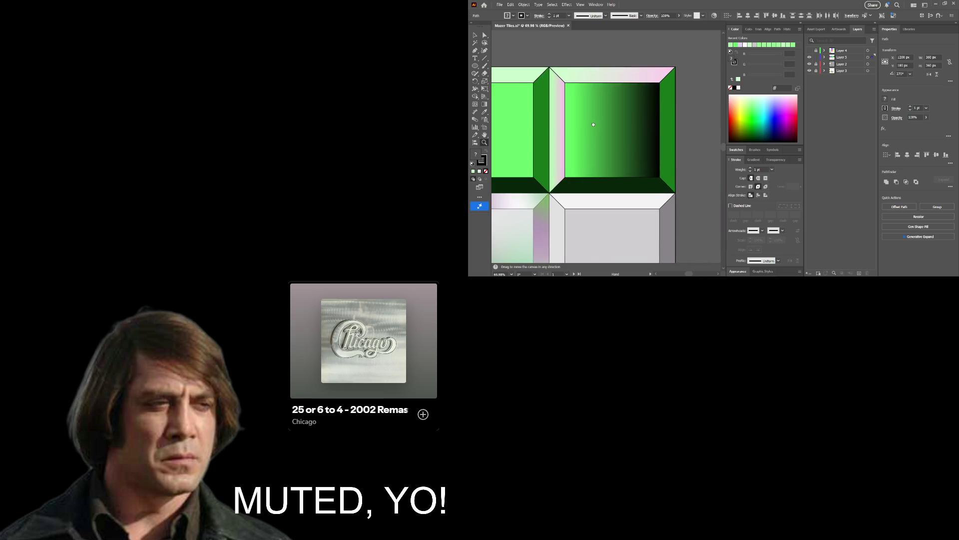
key(v)
click(701, 98)
click(619, 140)
key(z)
drag(619, 140, 524, 137)
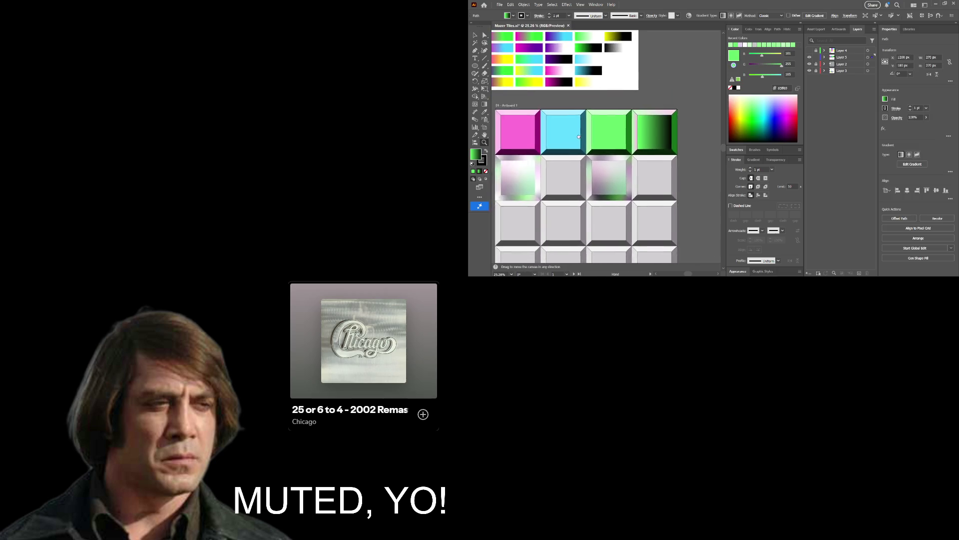
Select the green tile group, show its gradient controls, and zoom into the top row.
key(v)
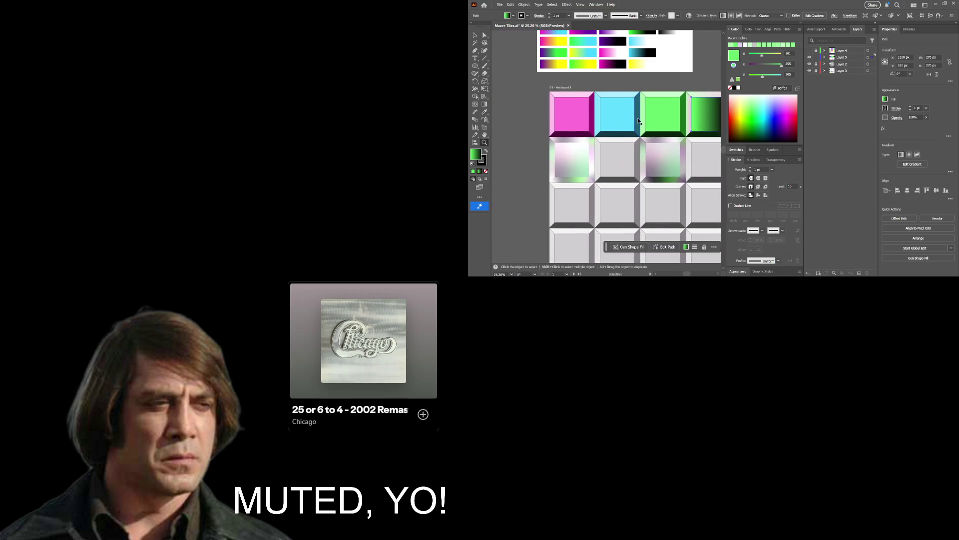
shift+click(638, 120)
key(z)
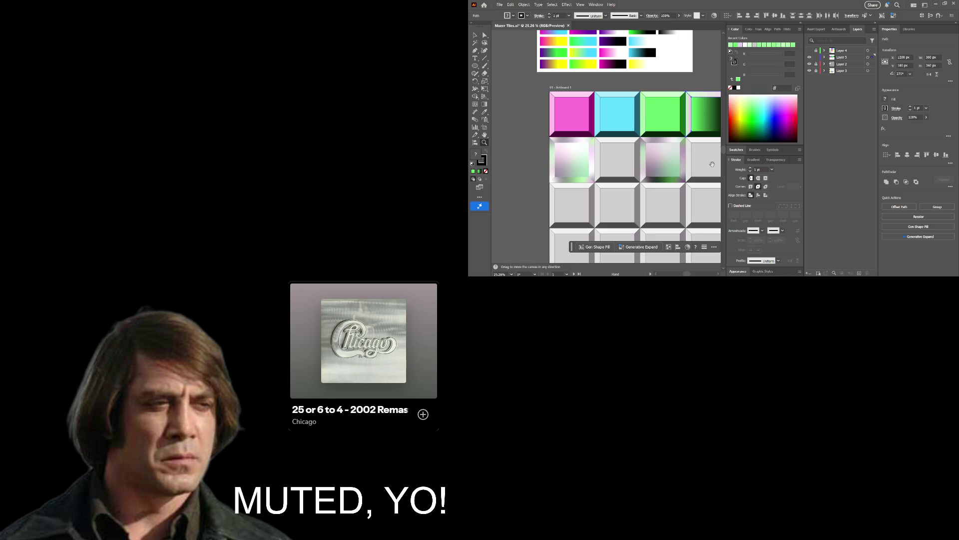
scroll(719, 165, right, 1)
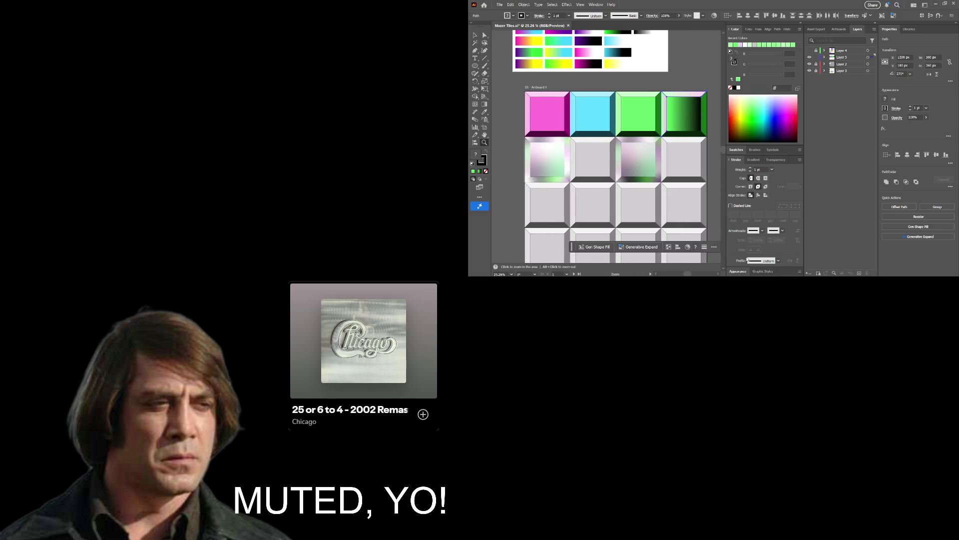
click(484, 104)
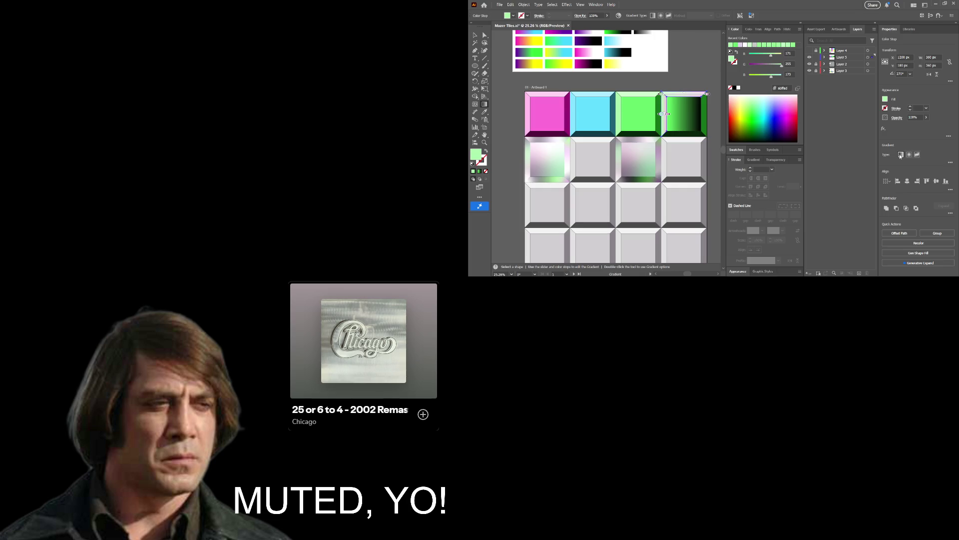
key(v)
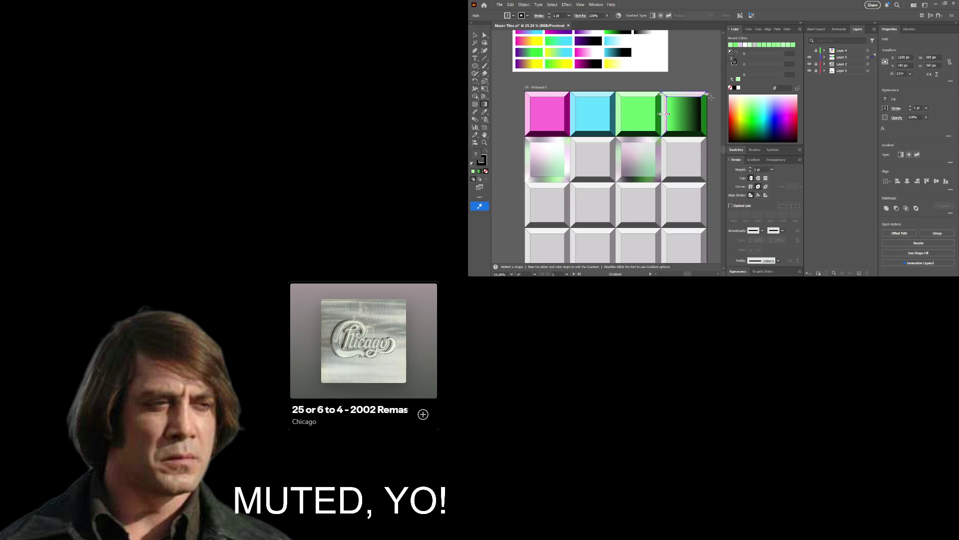
click(713, 105)
key(z)
drag(714, 105, 706, 145)
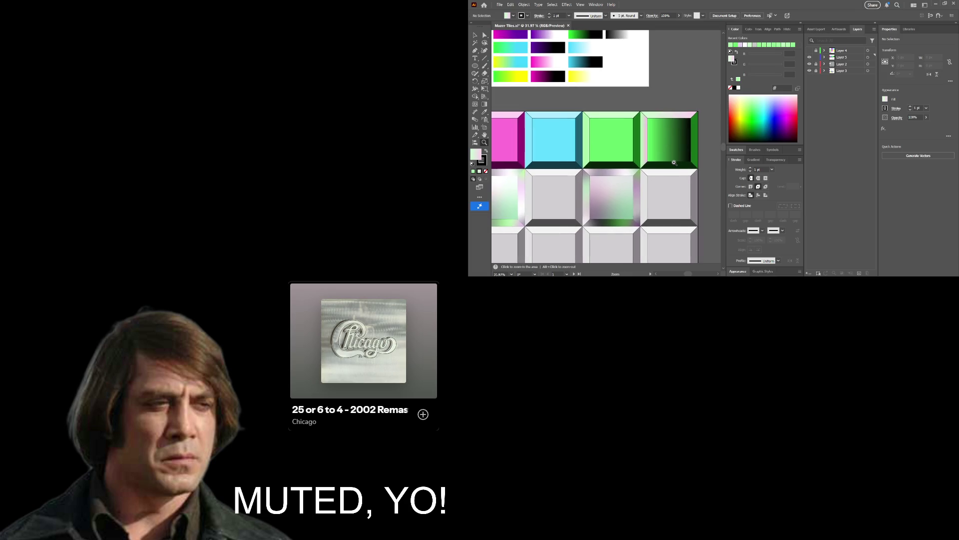
Set the top-right inner square's gradient stops to pink on the left and light green on the right.
key(a)
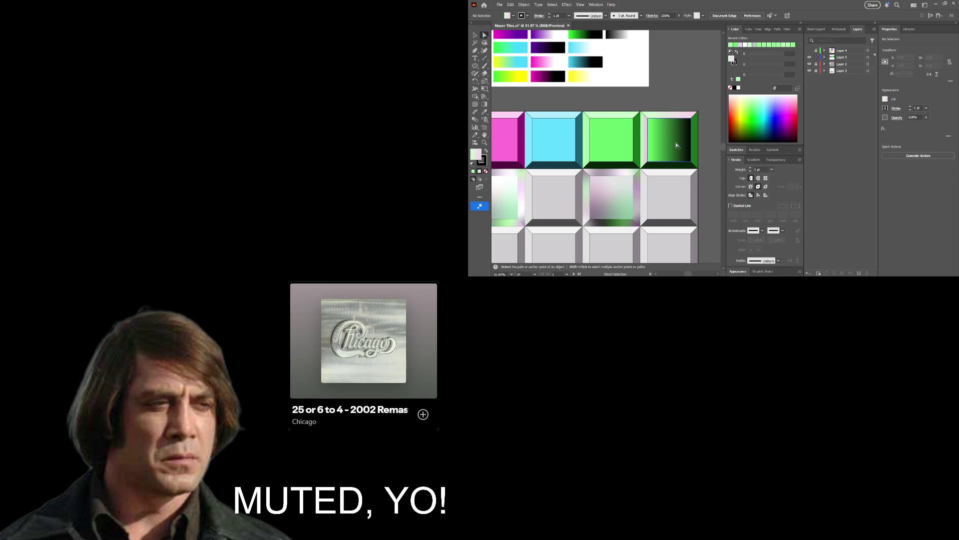
click(676, 145)
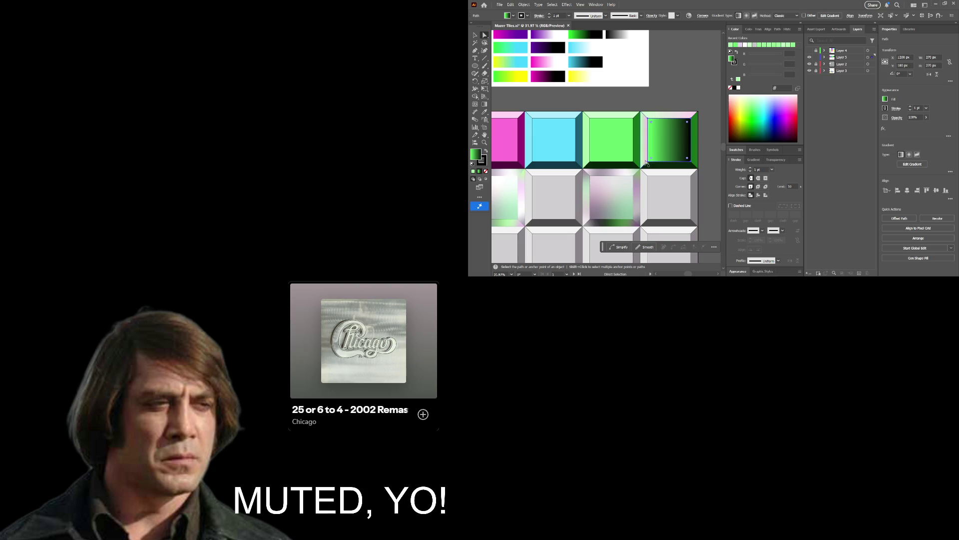
click(753, 159)
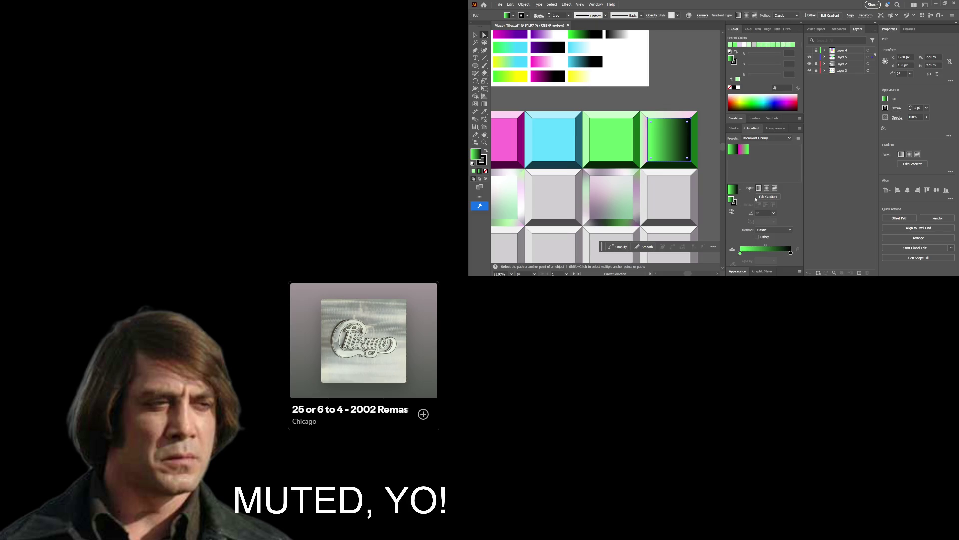
click(791, 253)
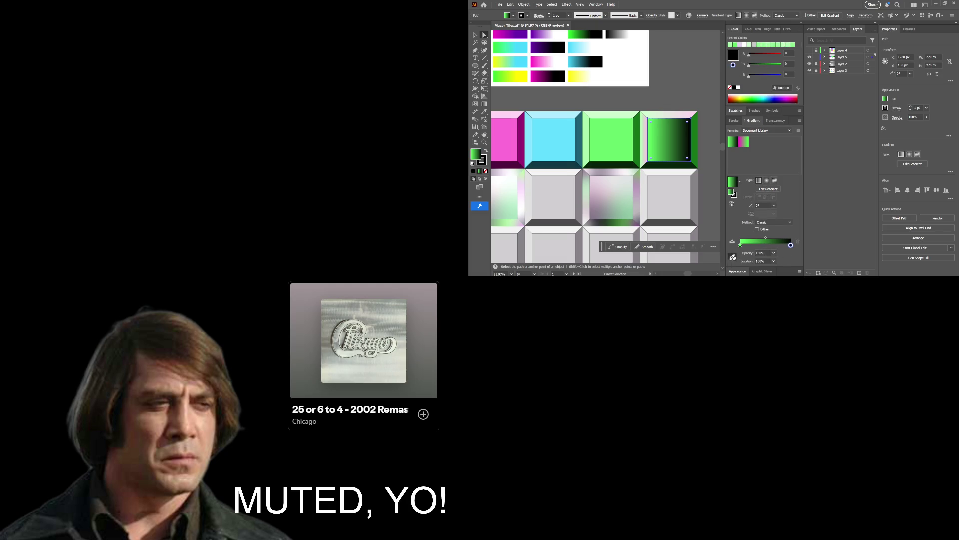
click(733, 257)
click(624, 134)
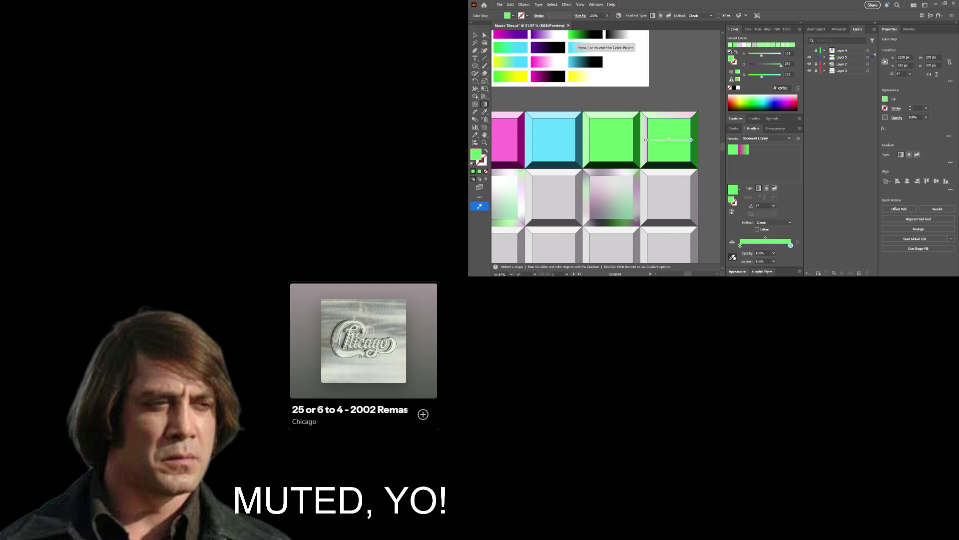
click(739, 249)
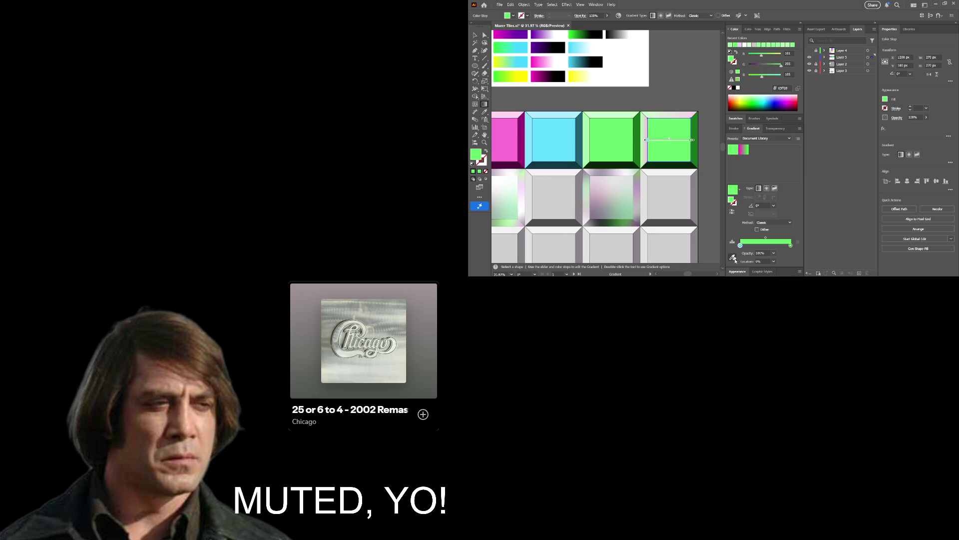
click(734, 257)
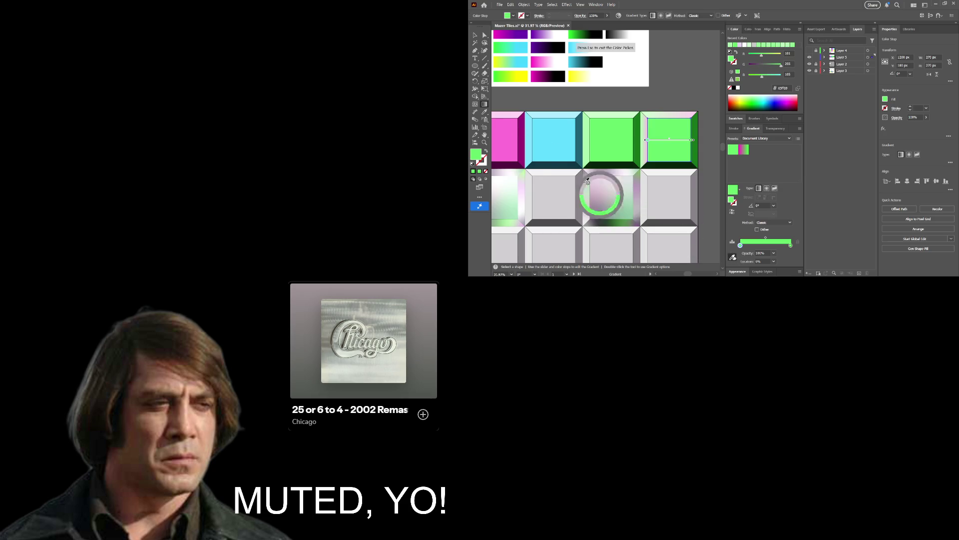
key(Escape)
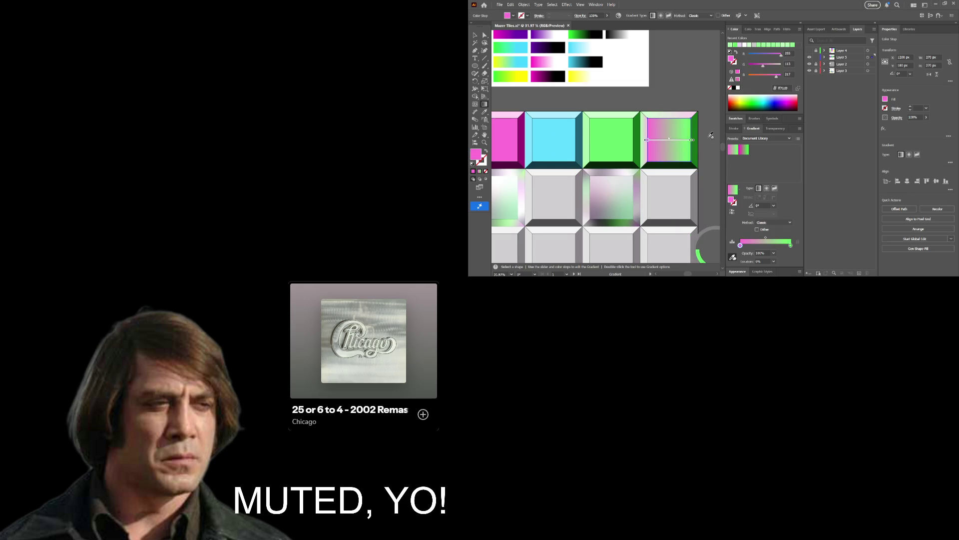
Zoom out and select the top-right tile's right bevel strip.
key(z)
mouse_move(669, 142)
mouse_down()
mouse_move(618, 143)
mouse_move(674, 155)
mouse_move(654, 153)
mouse_move(702, 138)
mouse_up()
key(a)
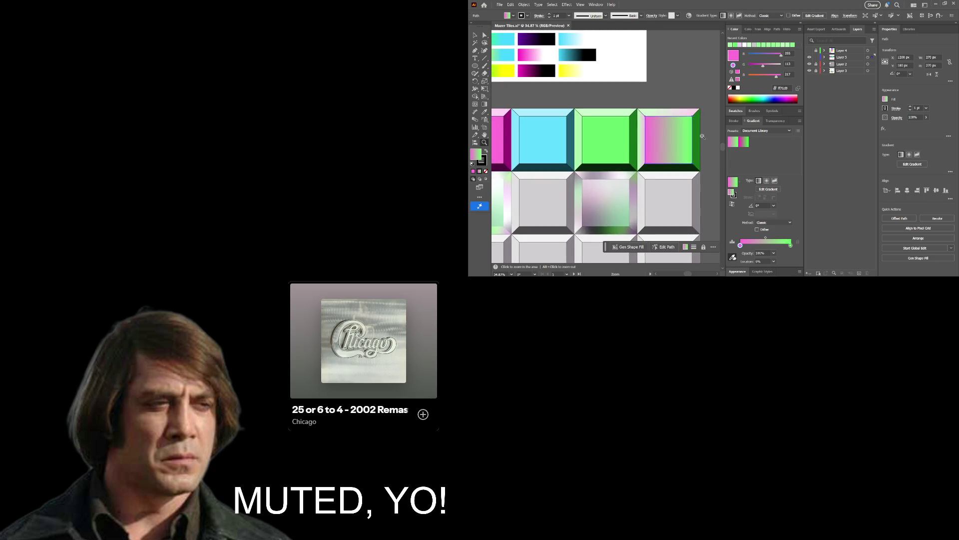
click(697, 144)
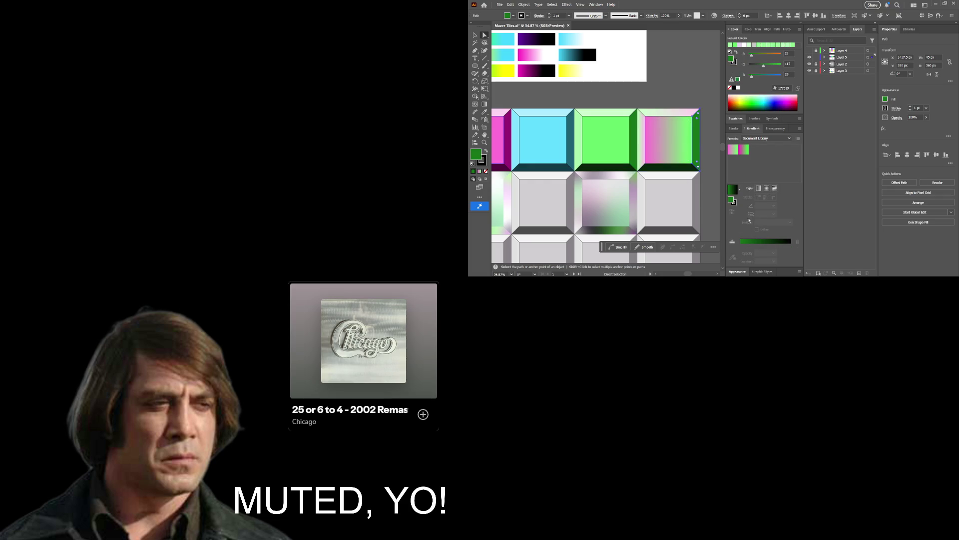
Apply a linear gradient to the right bevel and delete its extra middle stop.
click(759, 189)
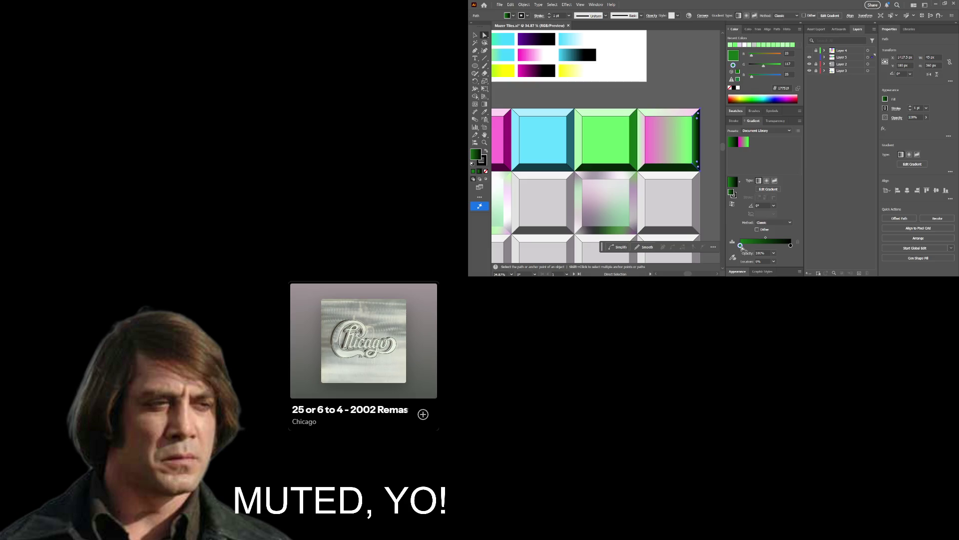
drag(741, 245, 742, 246)
drag(742, 245, 748, 246)
click(799, 243)
click(740, 245)
Sample bright green into the left stop and magenta into the right stop, making it purple.
click(733, 257)
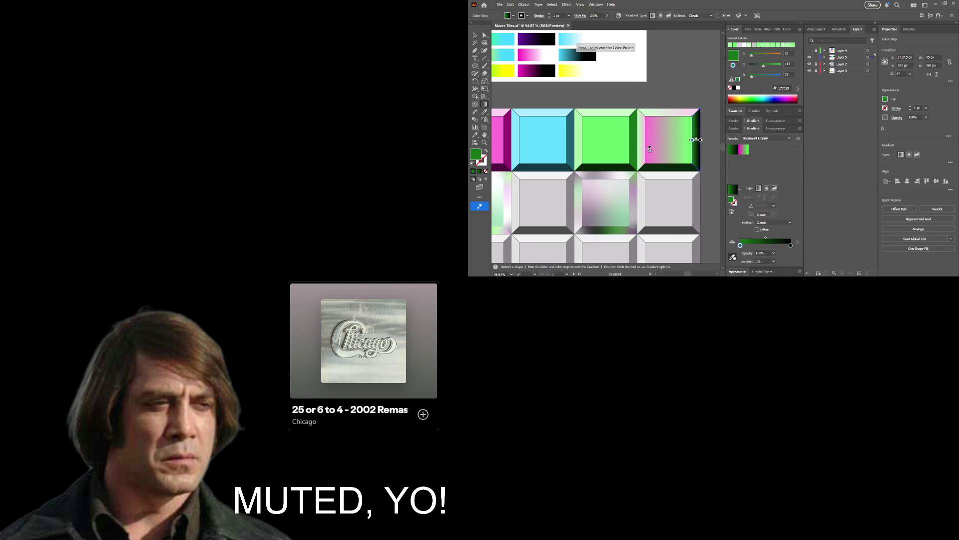
click(627, 169)
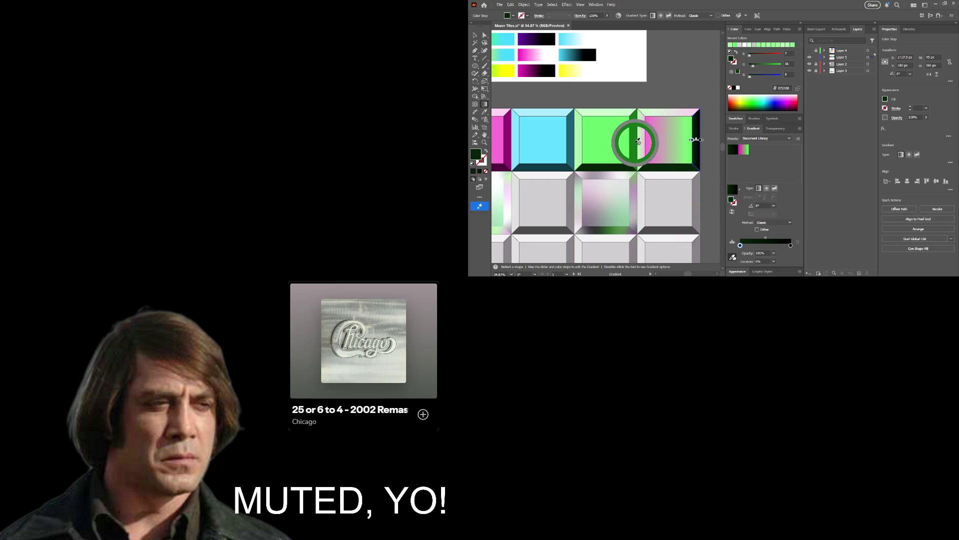
click(637, 142)
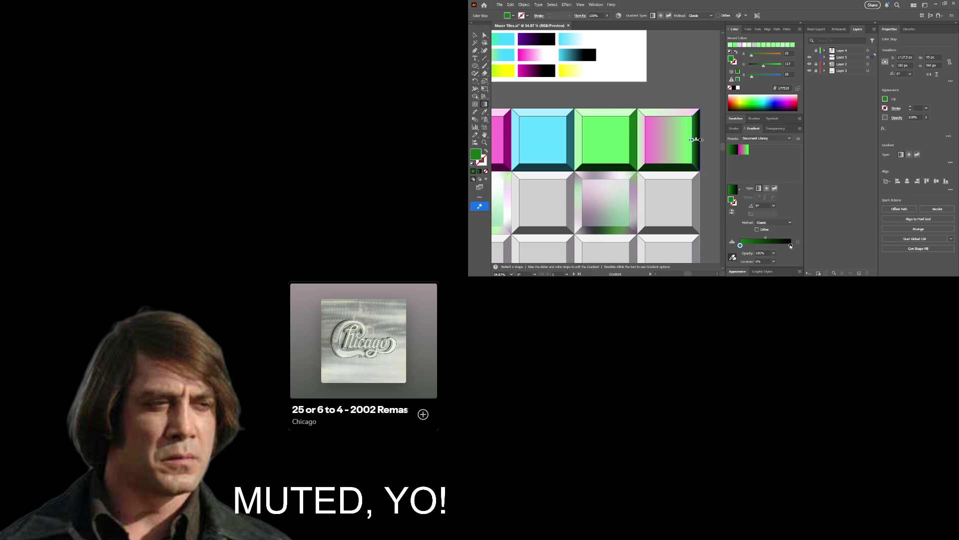
click(790, 245)
click(732, 256)
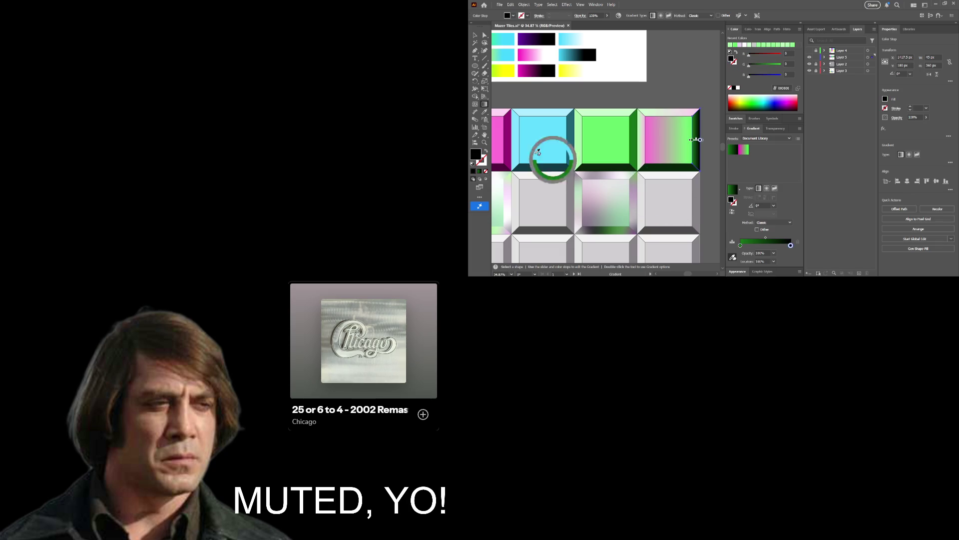
click(510, 144)
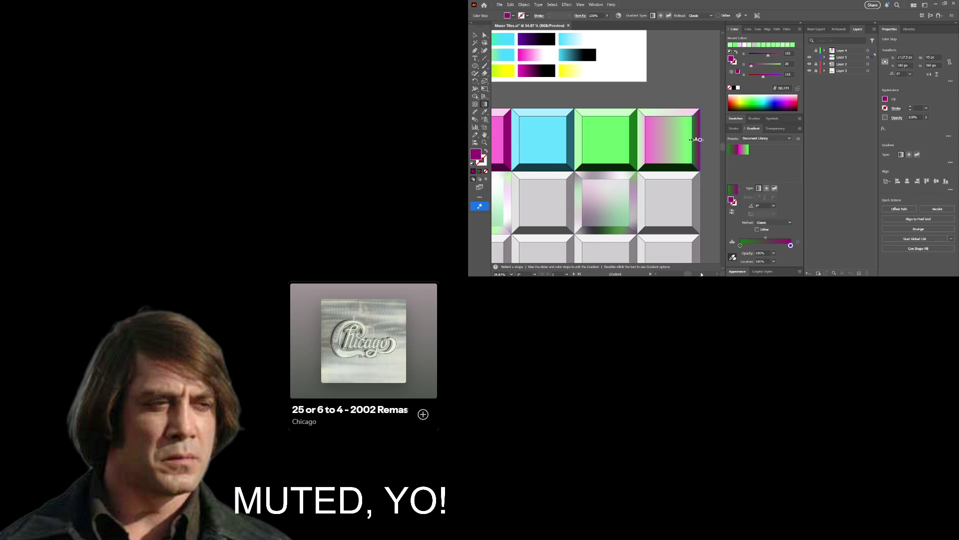
key(z)
drag(713, 164, 651, 164)
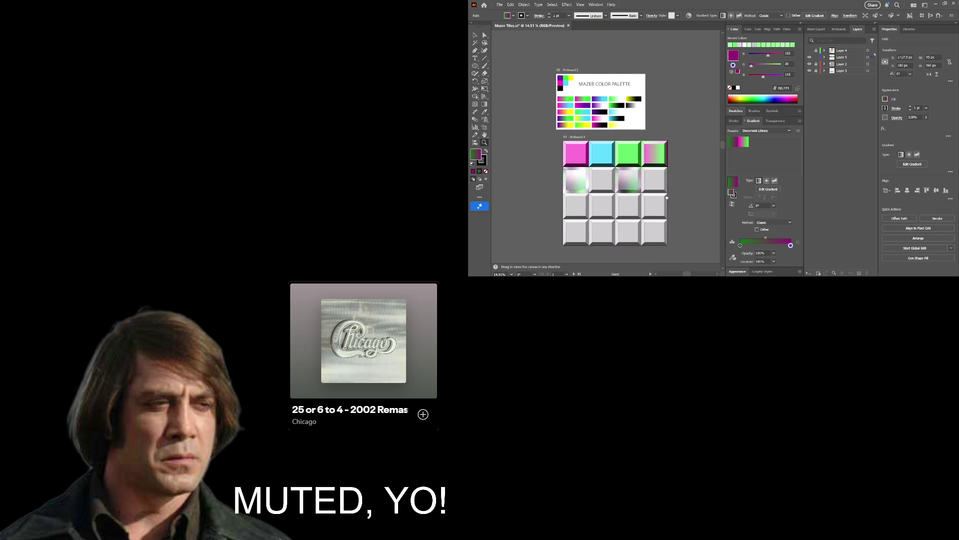
Pan across both artboards, clear the selection, and zoom closely into the top-right tiles.
mouse_move(655, 177)
mouse_down()
mouse_move(613, 183)
mouse_move(594, 201)
mouse_up()
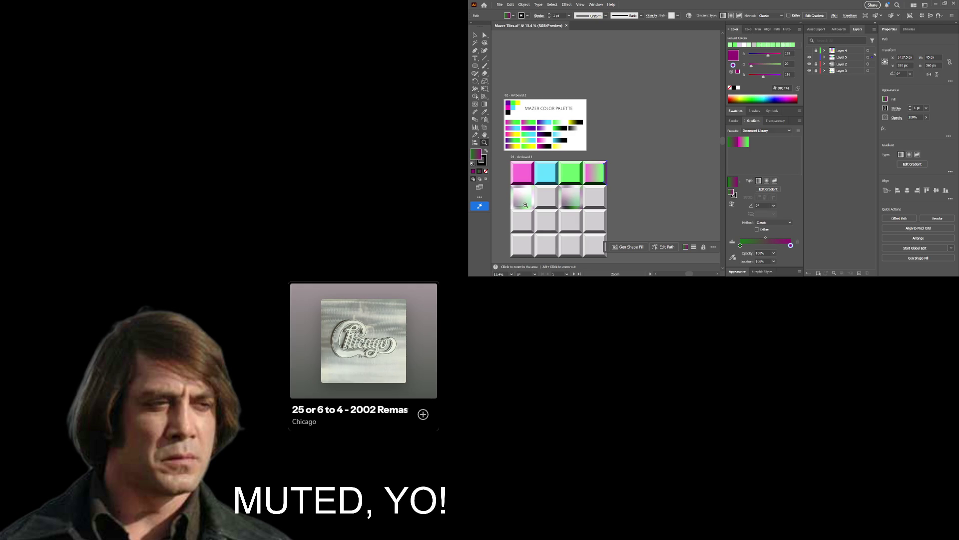
drag(526, 205, 595, 159)
click(633, 149)
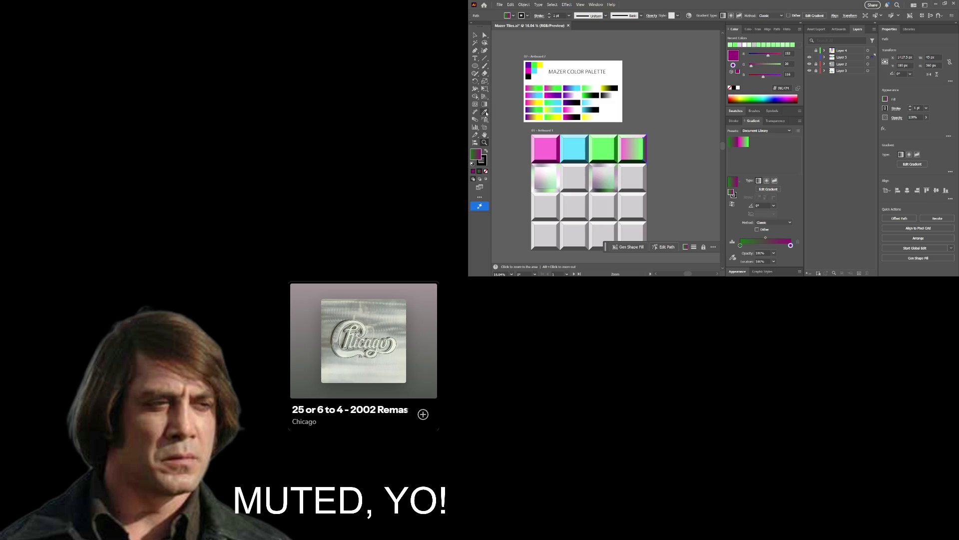
key(v)
click(502, 106)
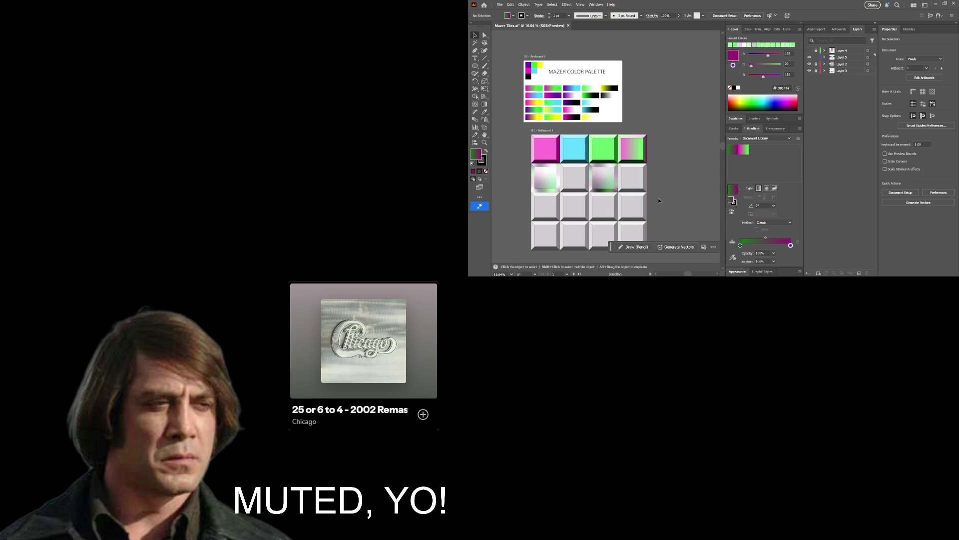
key(z)
mouse_move(629, 166)
mouse_down()
mouse_move(704, 153)
mouse_move(658, 157)
mouse_up()
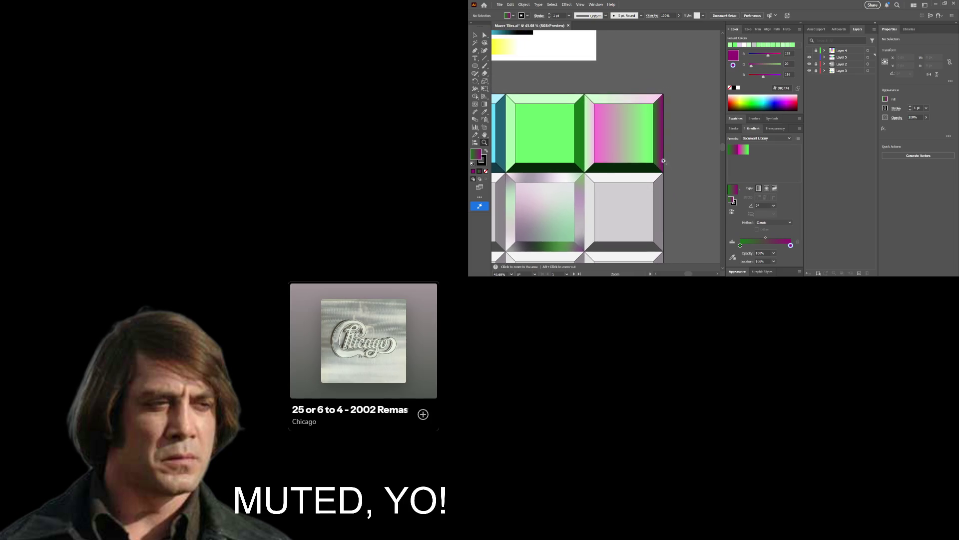
Select the green tile's dark green bottom bevel and apply a linear gradient.
key(v)
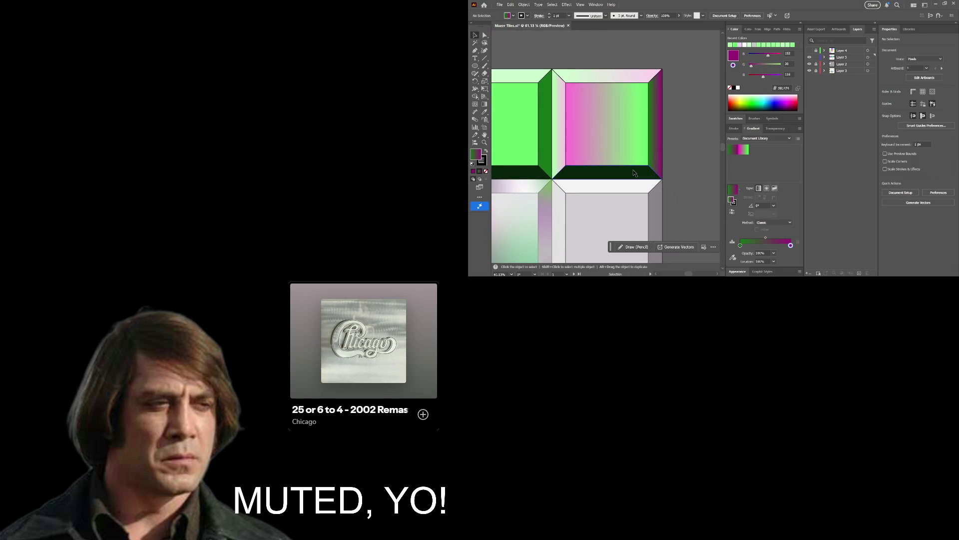
click(634, 172)
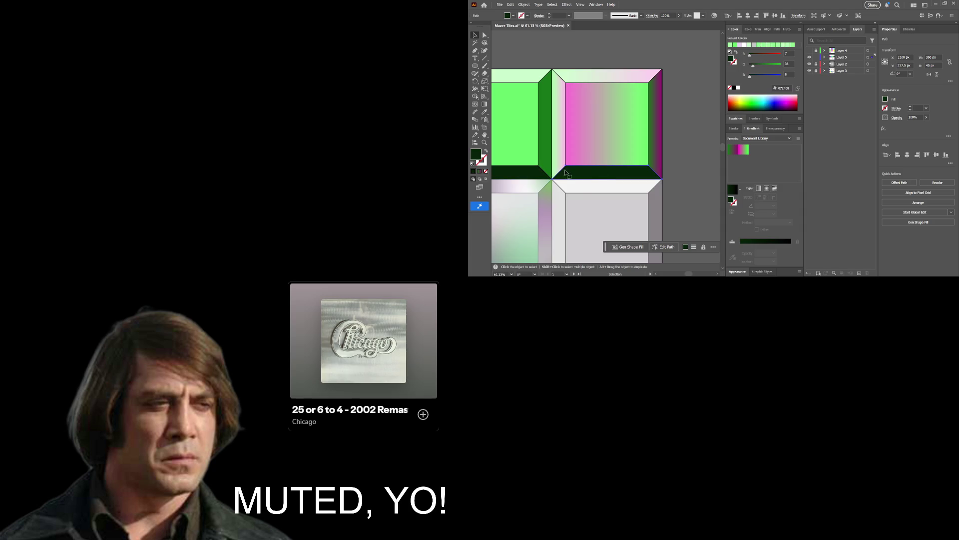
drag(542, 174, 640, 133)
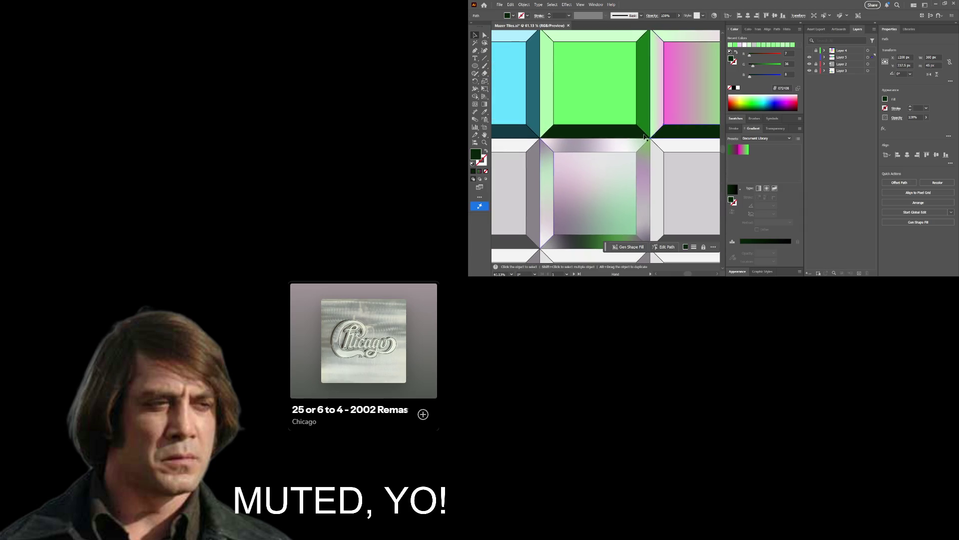
click(759, 188)
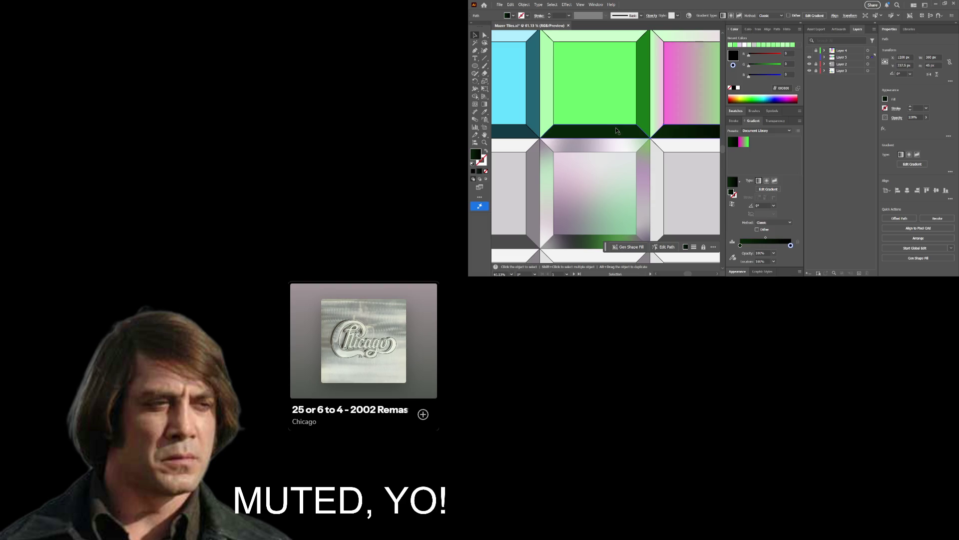
Sample the bevel's dark green into the gradient stop and select the left stop.
click(735, 260)
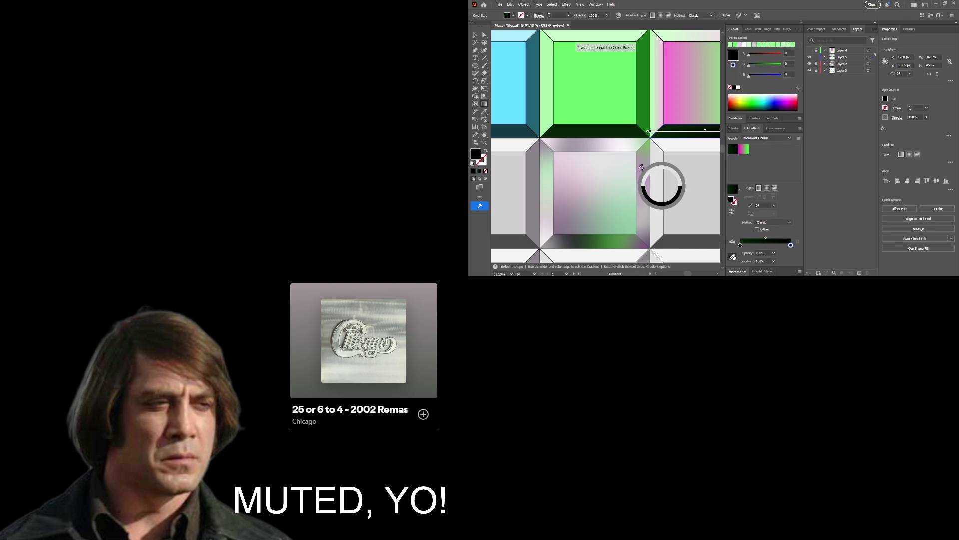
click(613, 130)
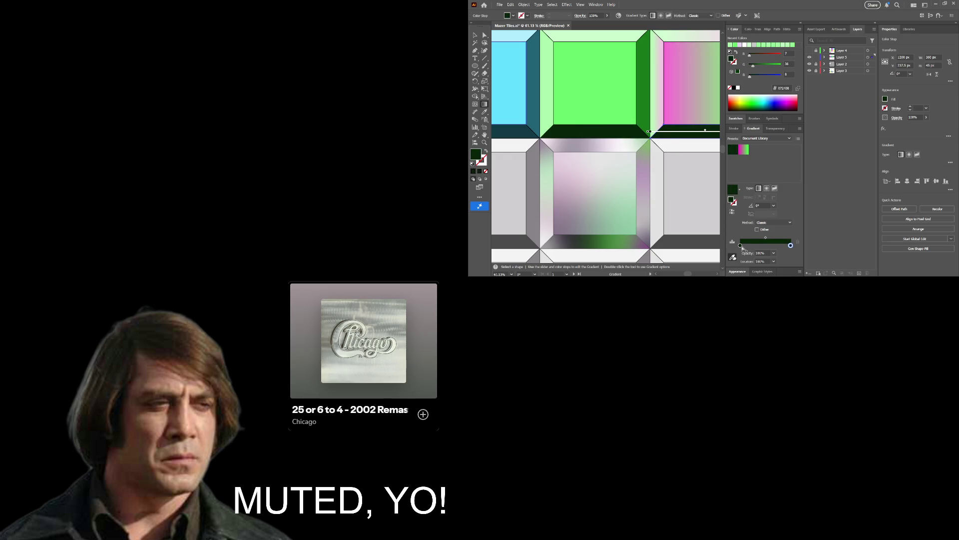
click(741, 246)
key(z)
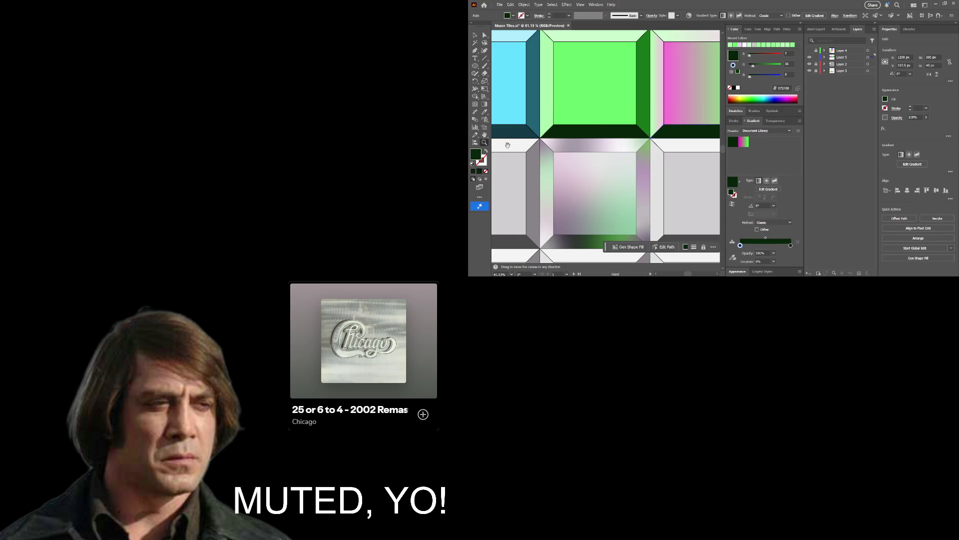
drag(506, 146, 590, 169)
scroll(590, 169, down, 2)
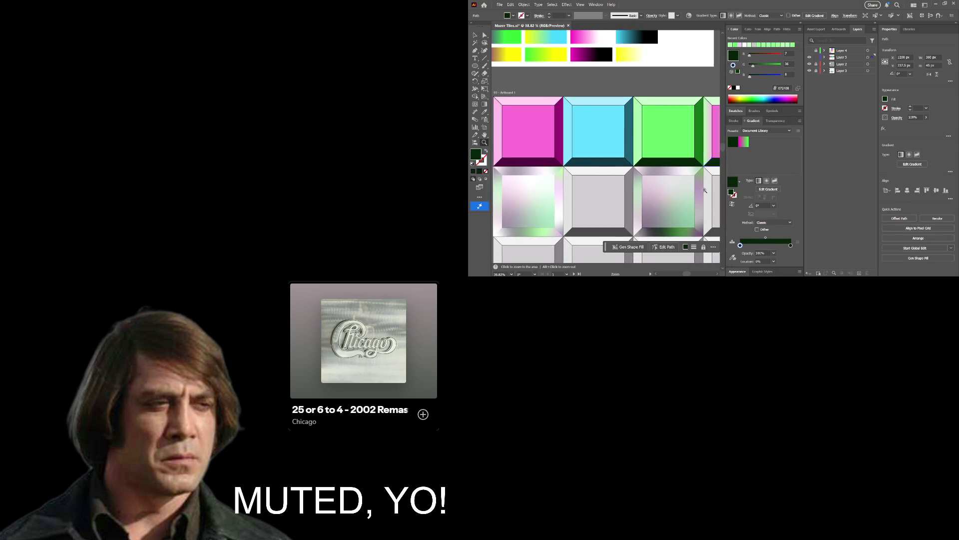
scroll(590, 169, down, 2)
scroll(590, 169, down, 2)
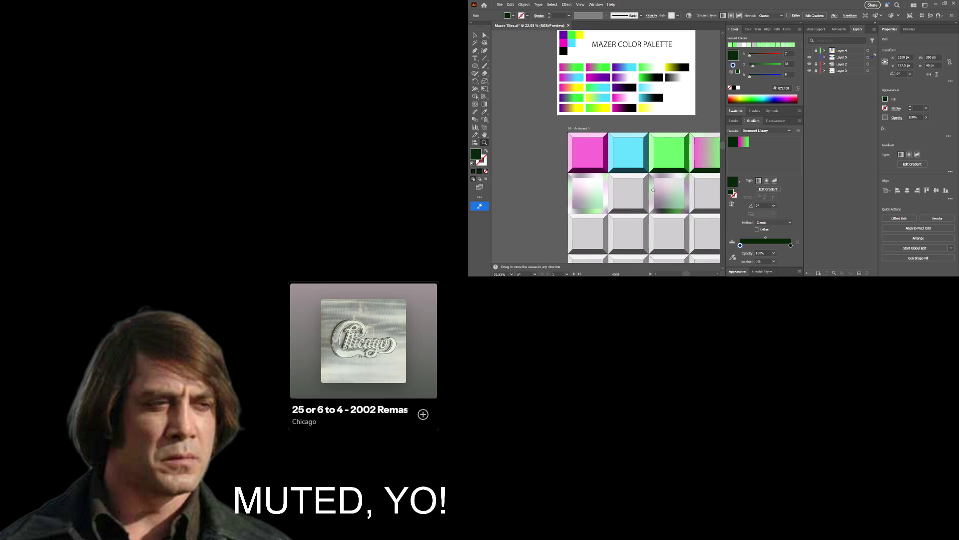
click(733, 257)
Sample dark purple into the gradient stop and clear the selection.
click(567, 156)
key(Escape)
click(698, 114)
scroll(698, 114, down, 2)
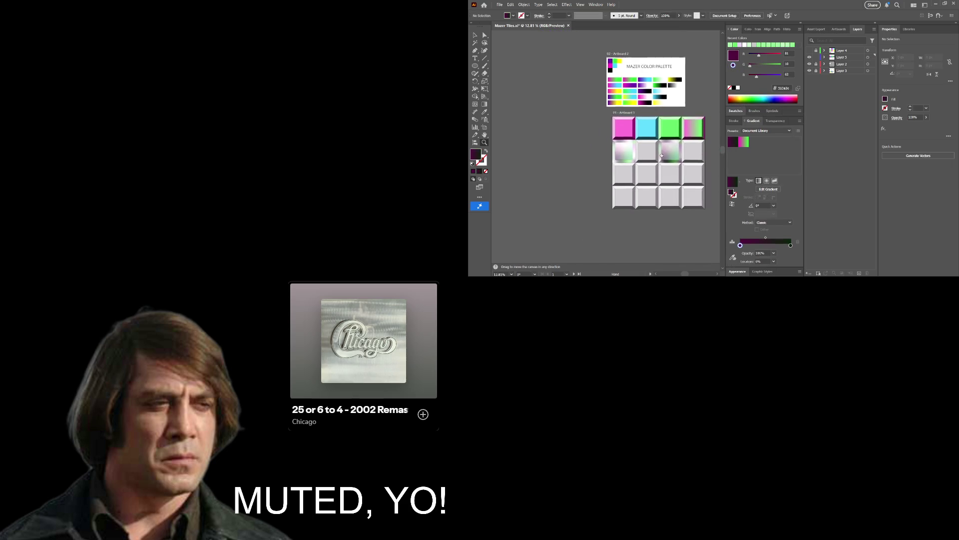
drag(663, 153, 616, 159)
scroll(659, 160, up, 1)
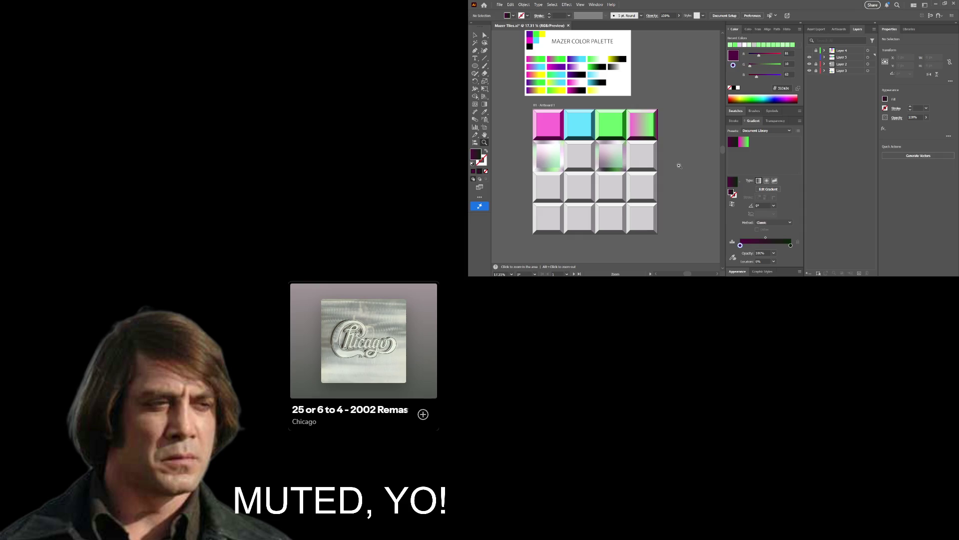
Save the Mazer Tiles document.
key(v)
key(ctrl+s)
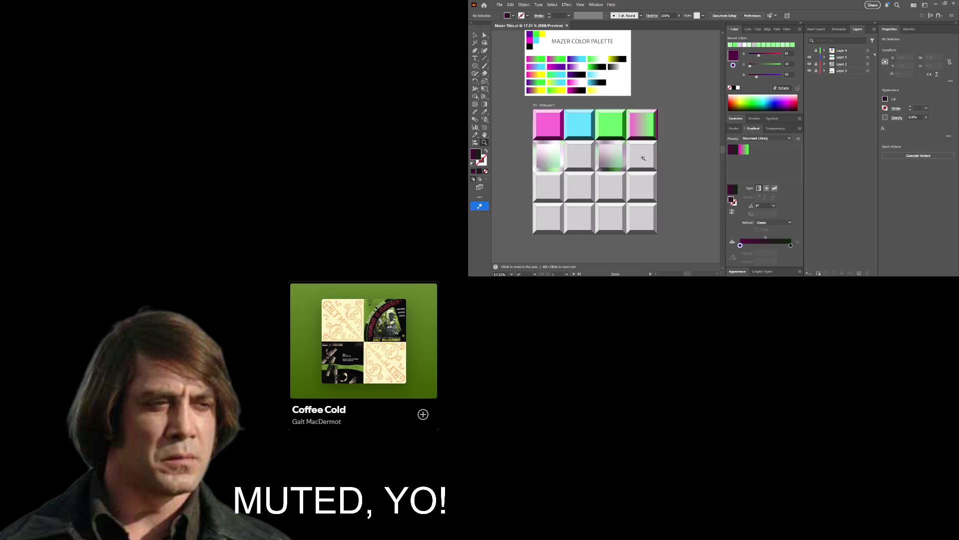
drag(643, 157, 585, 157)
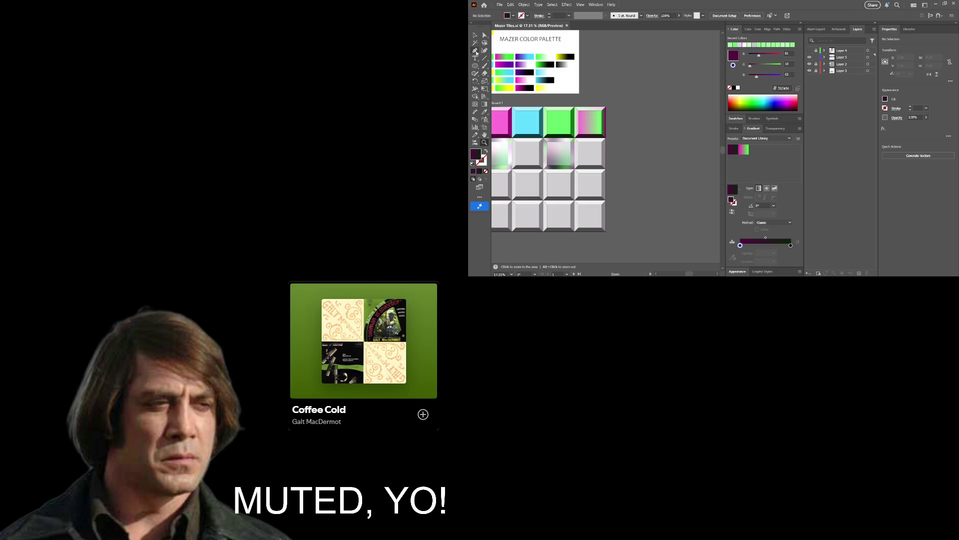
Pick the Pen tool and pan to show the tile grid and the empty area below it.
click(475, 51)
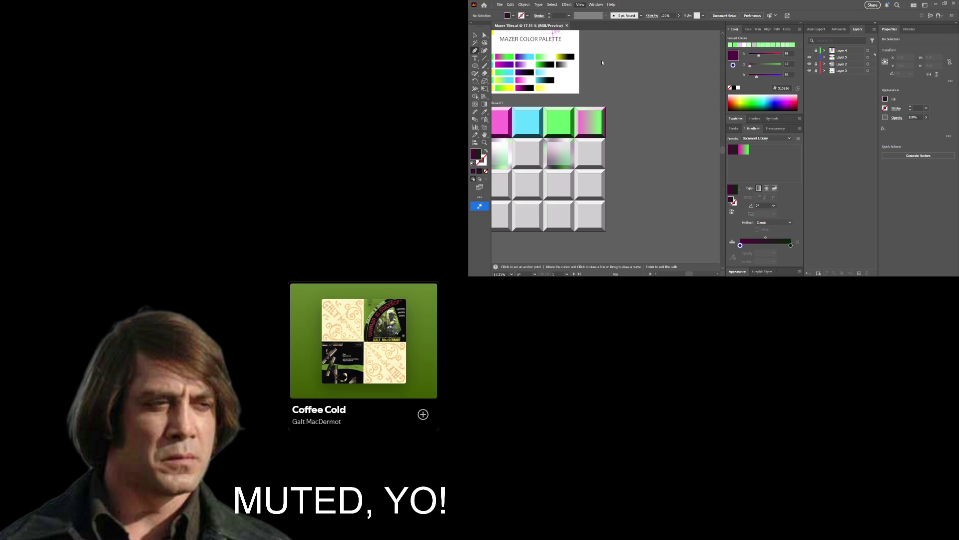
key(space)
drag(539, 157, 608, 103)
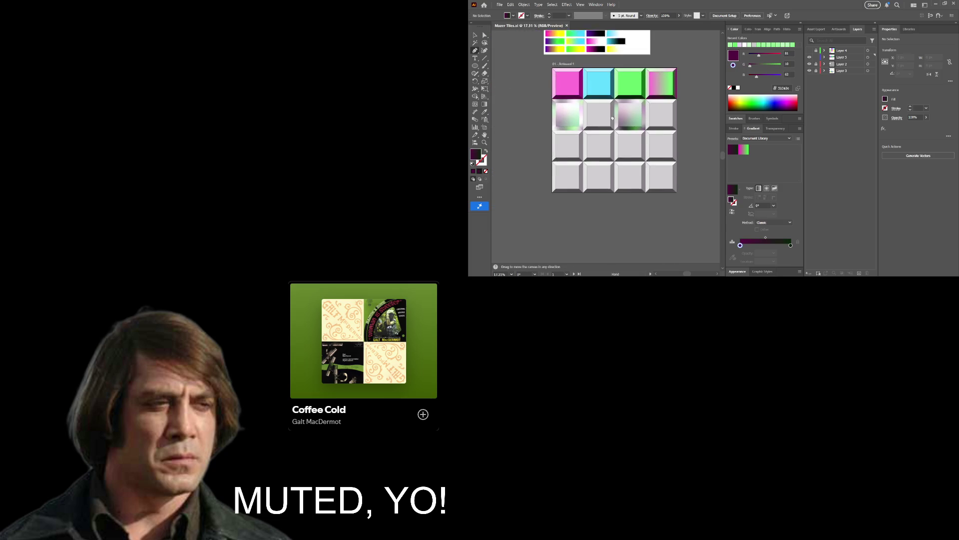
key(space)
drag(573, 173, 558, 134)
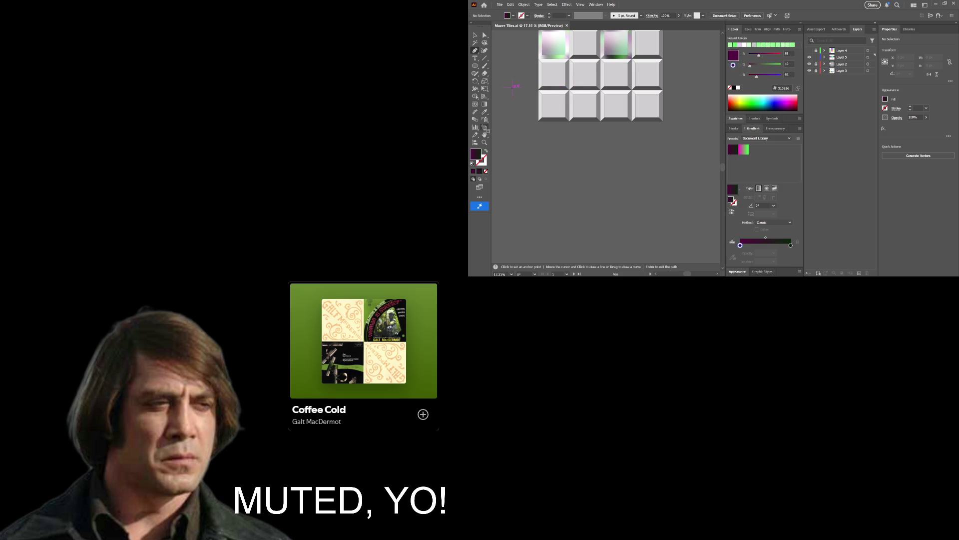
Drag the artboard's bottom edge down below the tiles and show the drawing grid.
click(484, 127)
drag(601, 122, 589, 177)
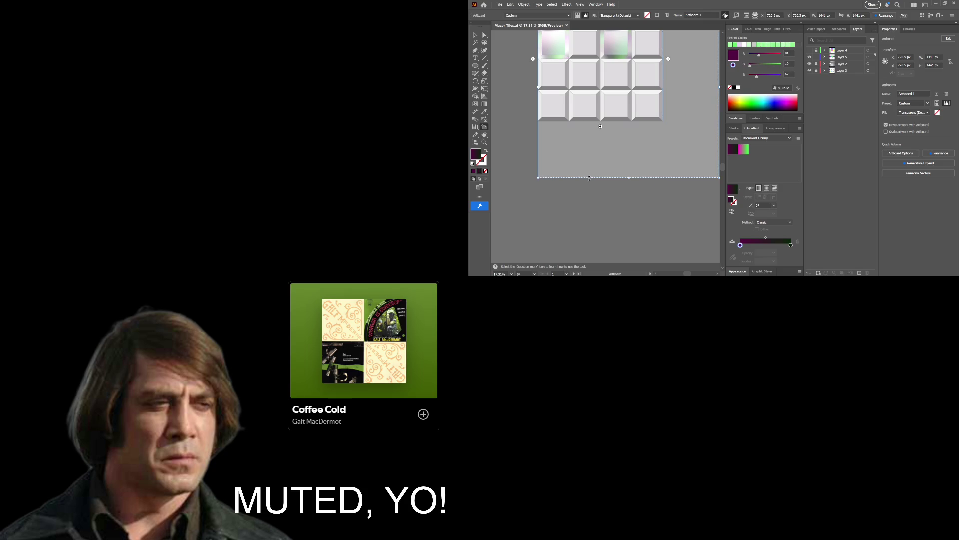
mouse_move(589, 177)
mouse_down()
mouse_move(561, 151)
mouse_move(580, 121)
mouse_up()
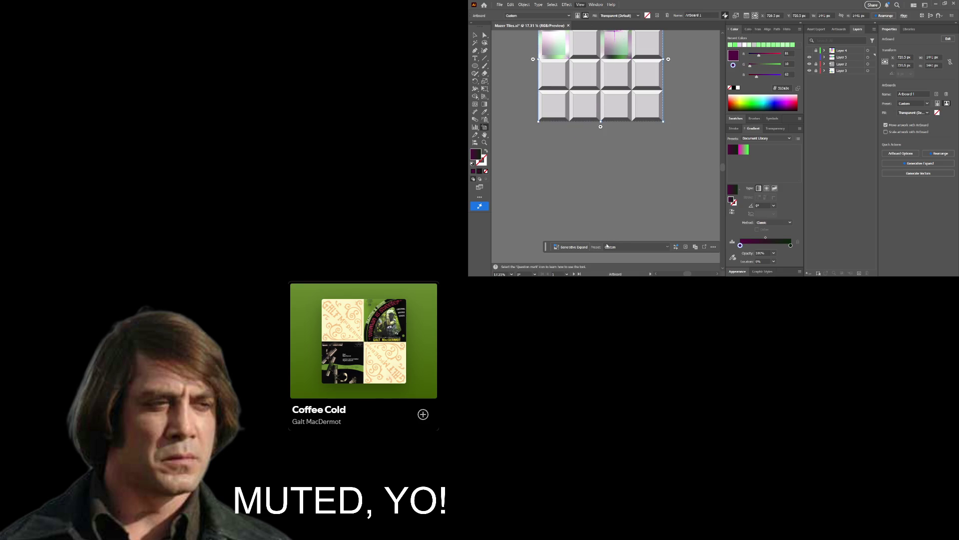
key(ctrl+apostrophe)
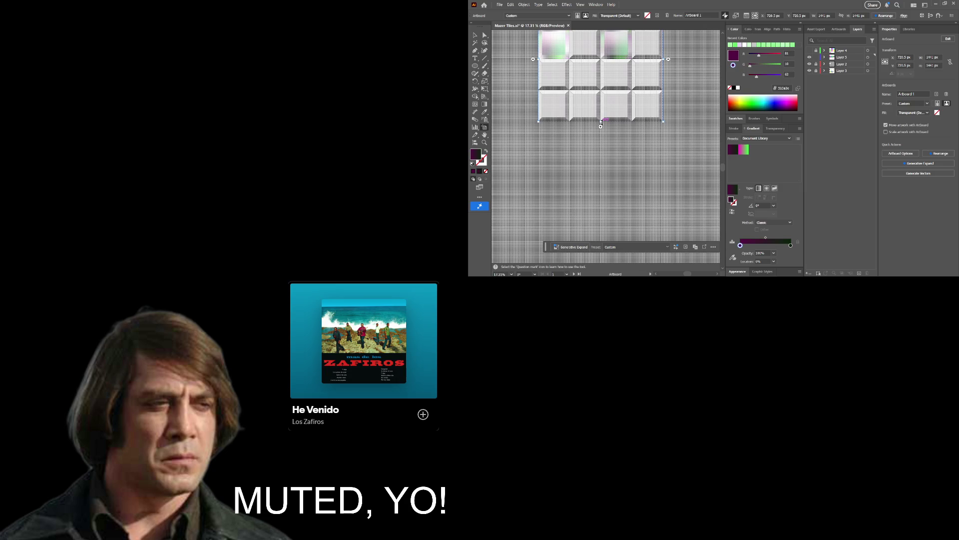
drag(601, 122, 597, 147)
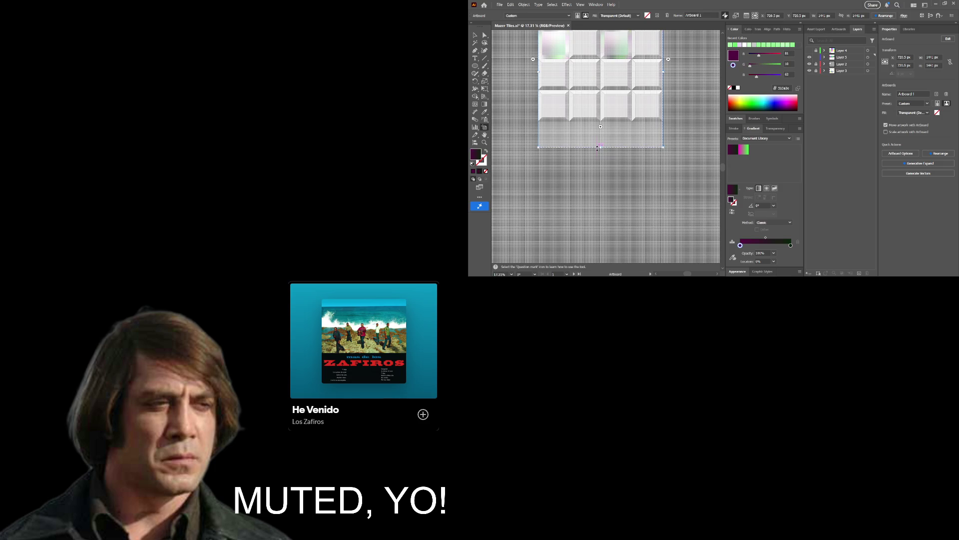
drag(597, 147, 644, 144)
key(z)
key(a)
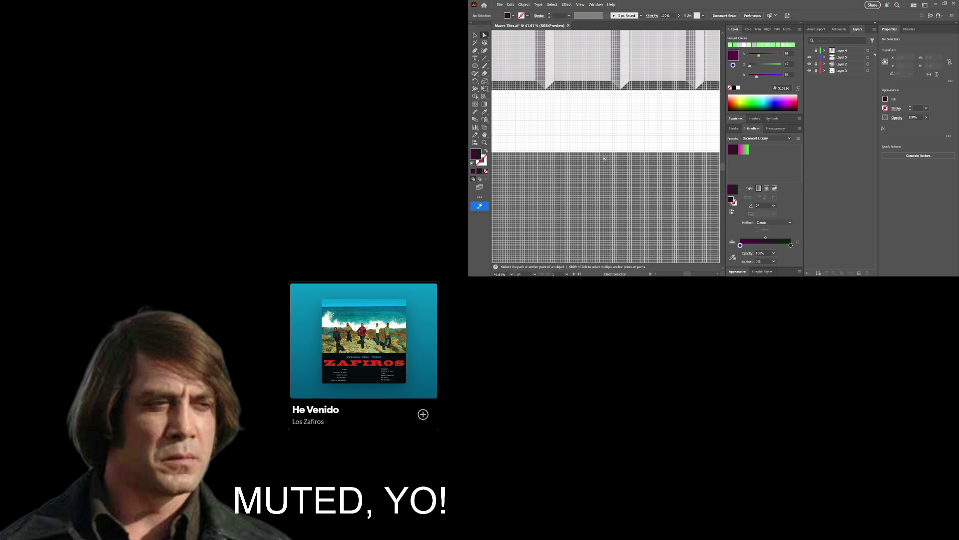
Pull the artboard's bottom edge up to make its height 1729 px.
key(shift+o)
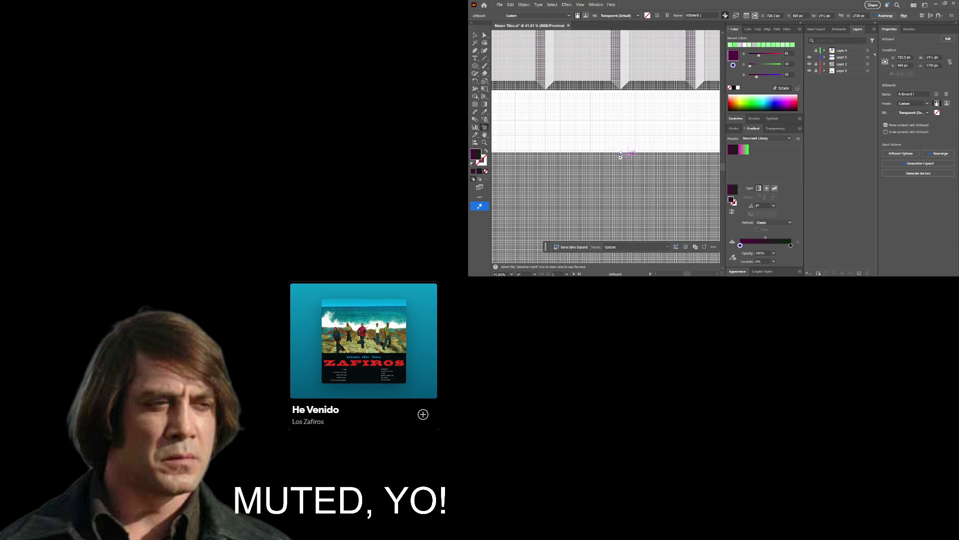
click(620, 157)
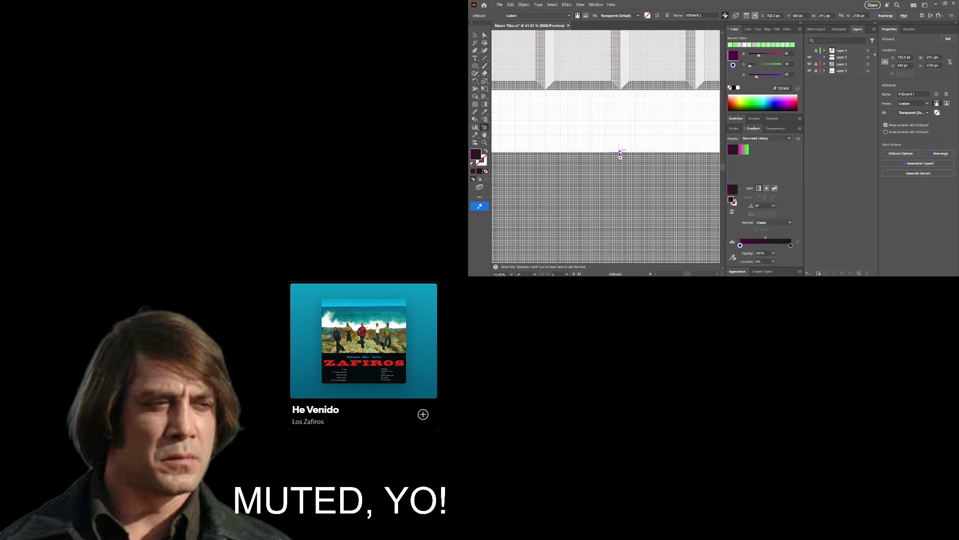
drag(620, 154, 674, 192)
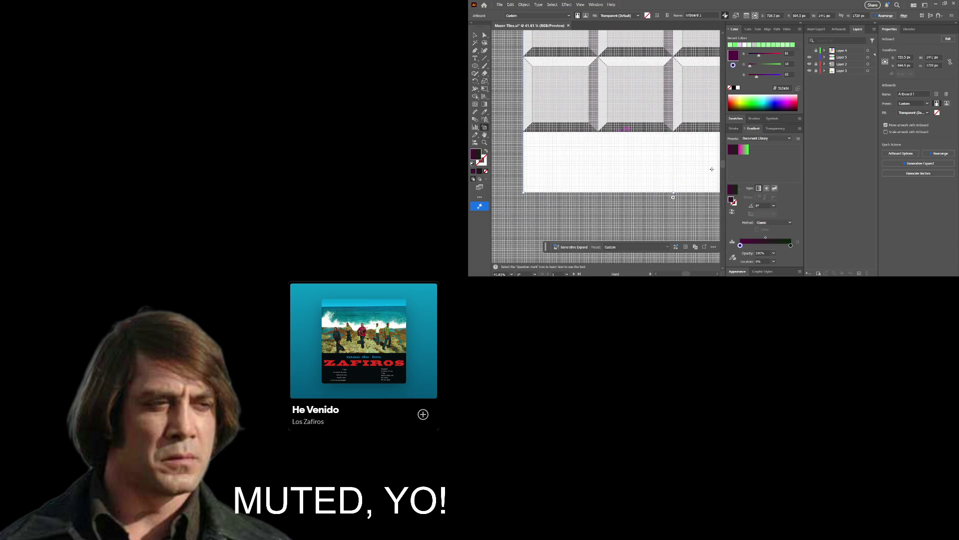
Adjust the view to frame the tiles and the empty strip below them.
key(z)
mouse_move(697, 145)
mouse_down()
mouse_move(537, 128)
mouse_move(585, 133)
mouse_up()
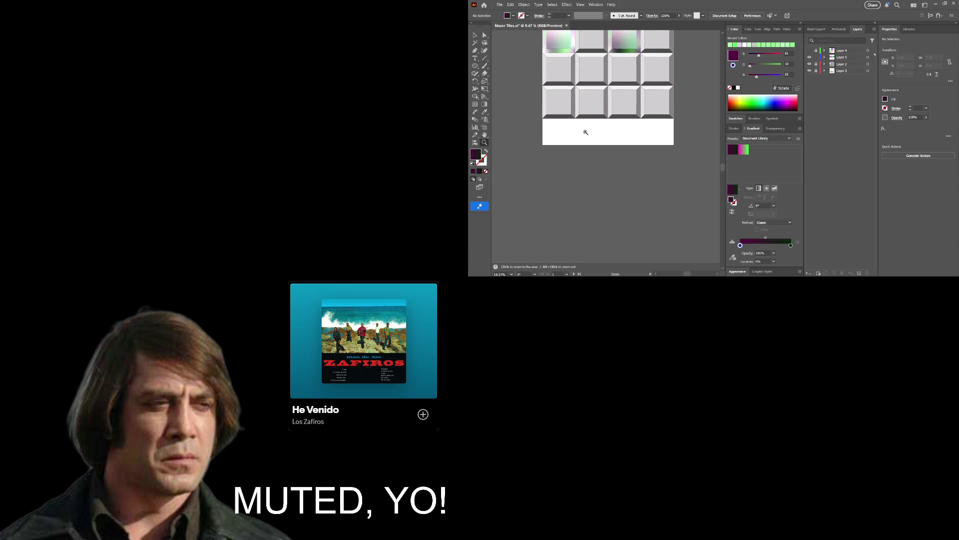
drag(577, 130, 624, 131)
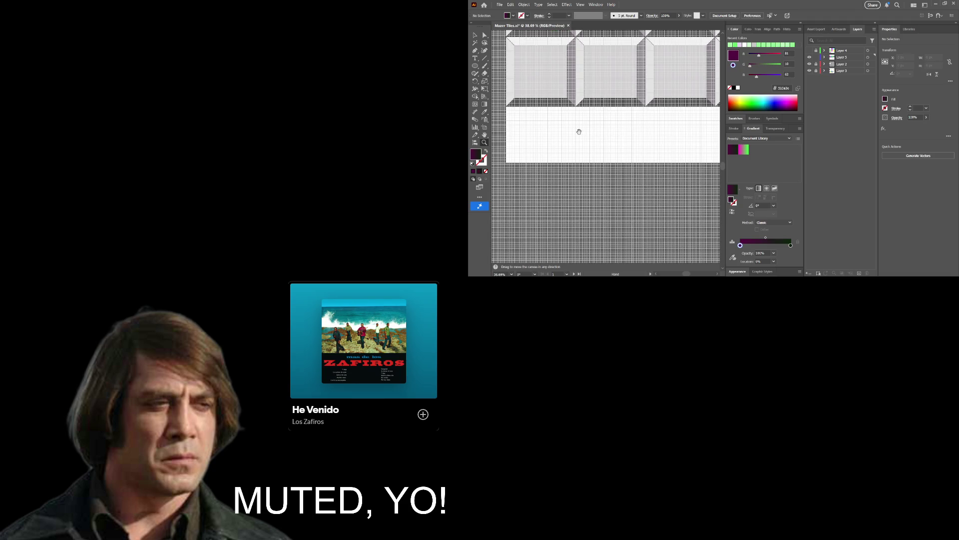
drag(578, 131, 612, 161)
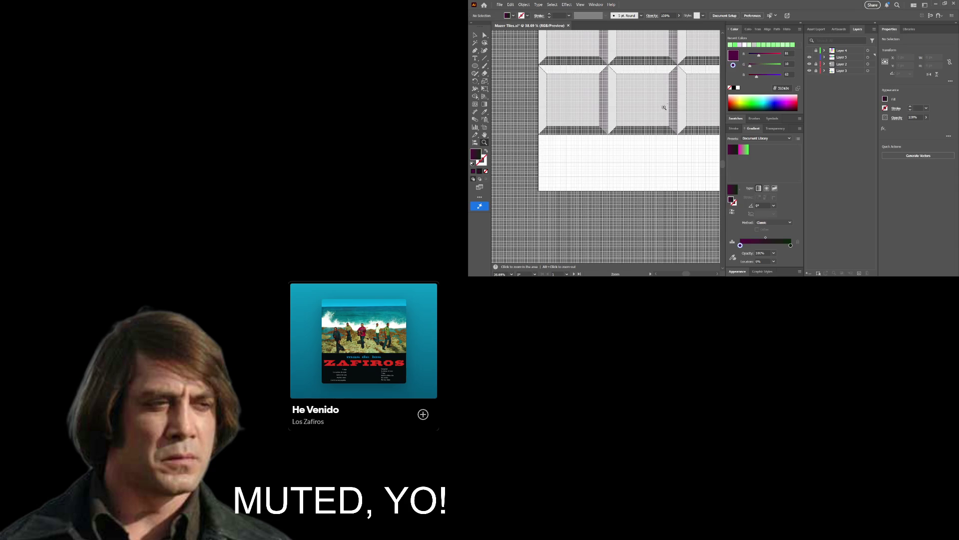
alt+click(604, 113)
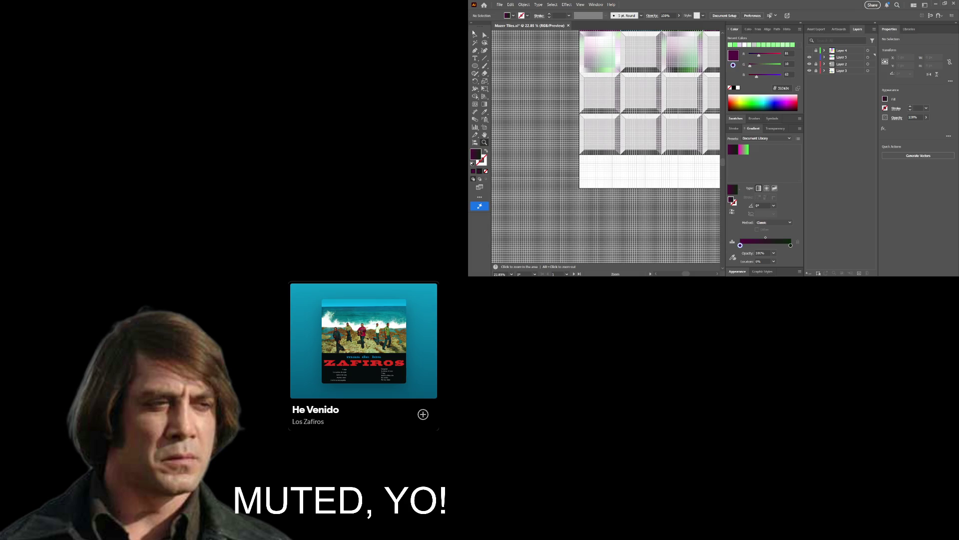
key(v)
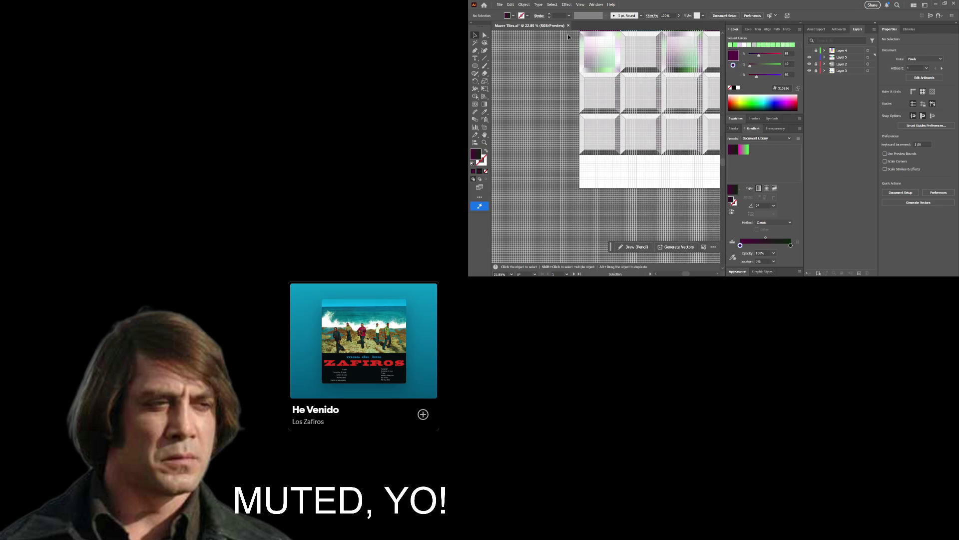
Copy the top-left gradient tile group down to the start of the bottom row.
click(620, 73)
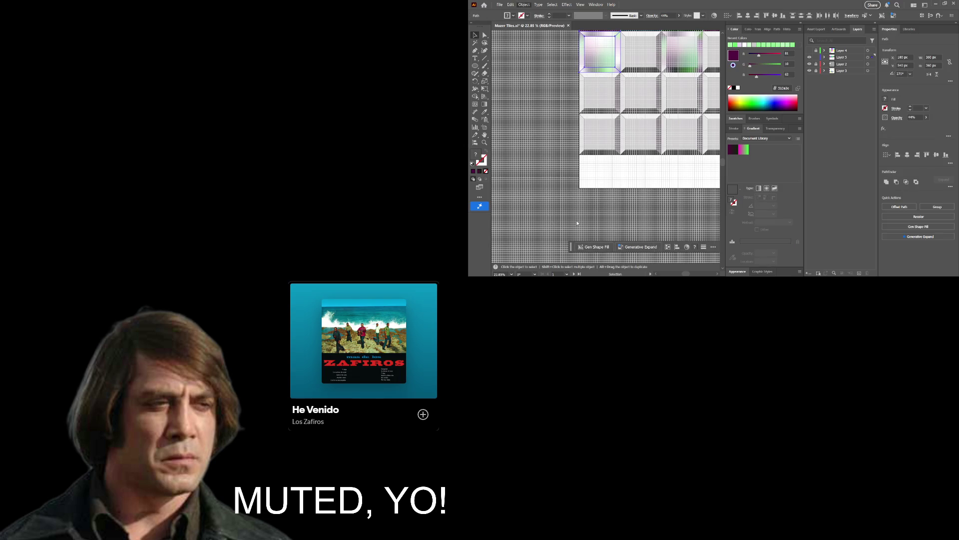
key(ctrl+g)
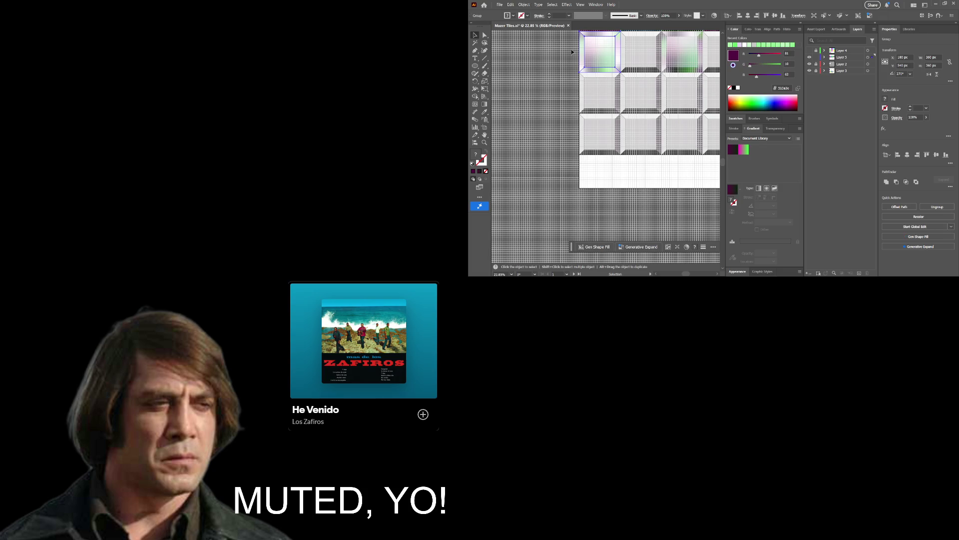
click(563, 59)
drag(600, 56, 602, 178)
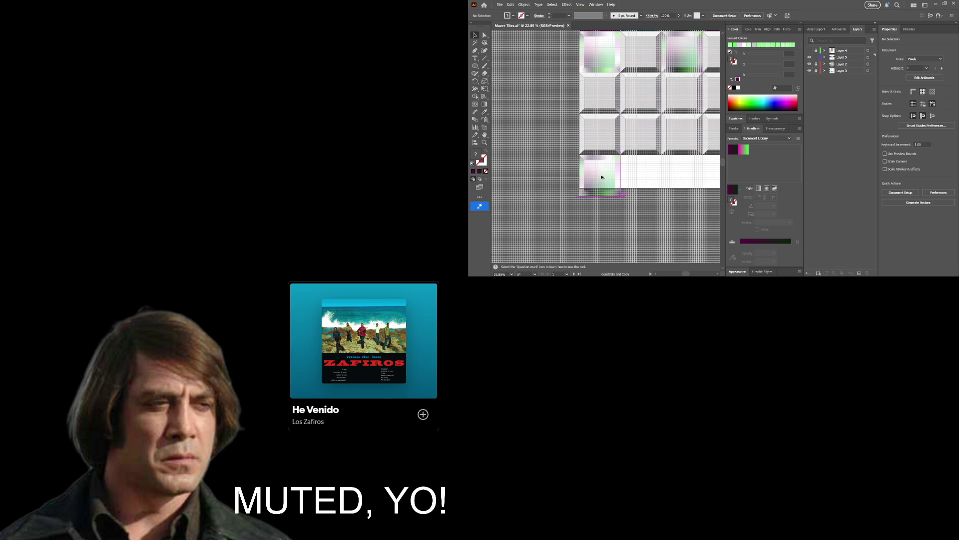
click(603, 178)
Lower the artboard's bottom edge so the copied bottom-left tile fits inside.
key(z)
click(600, 167)
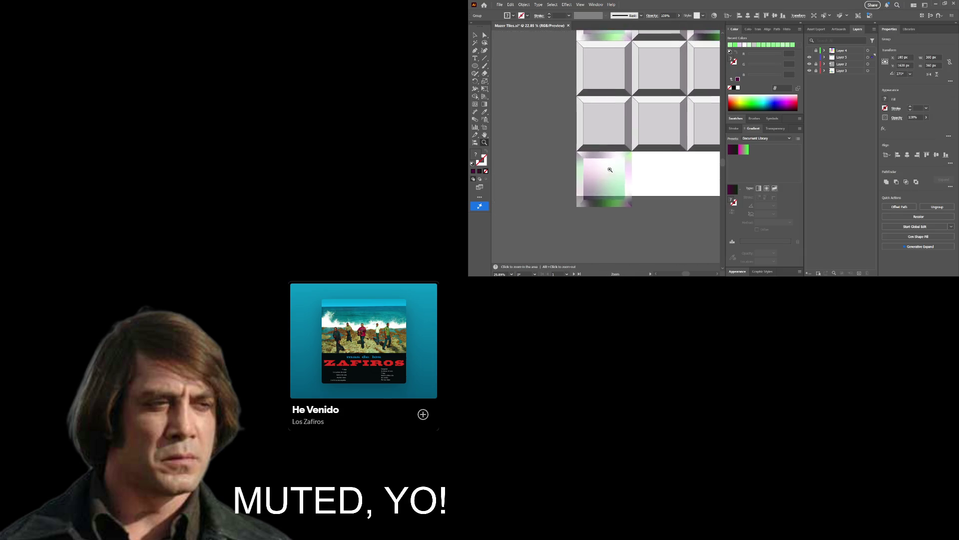
drag(672, 186, 583, 125)
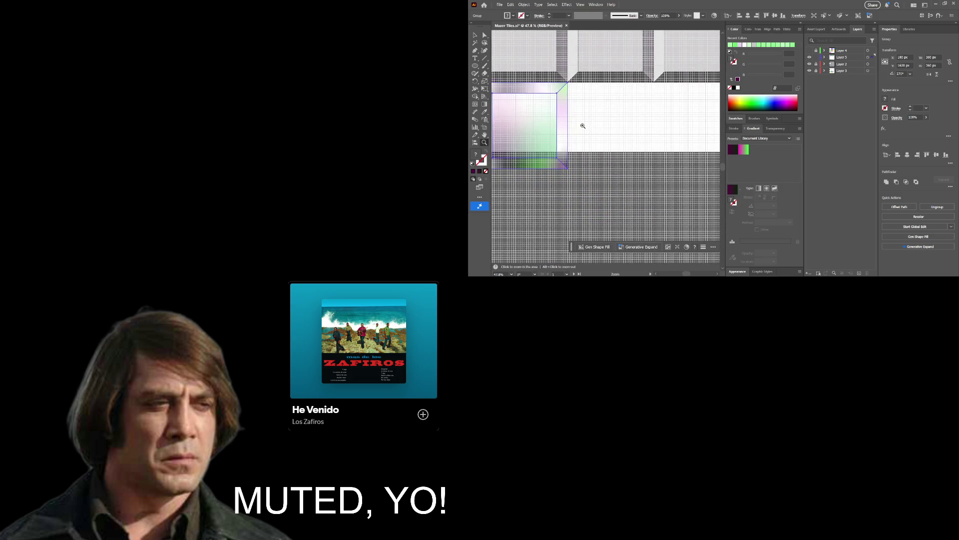
key(shift+o)
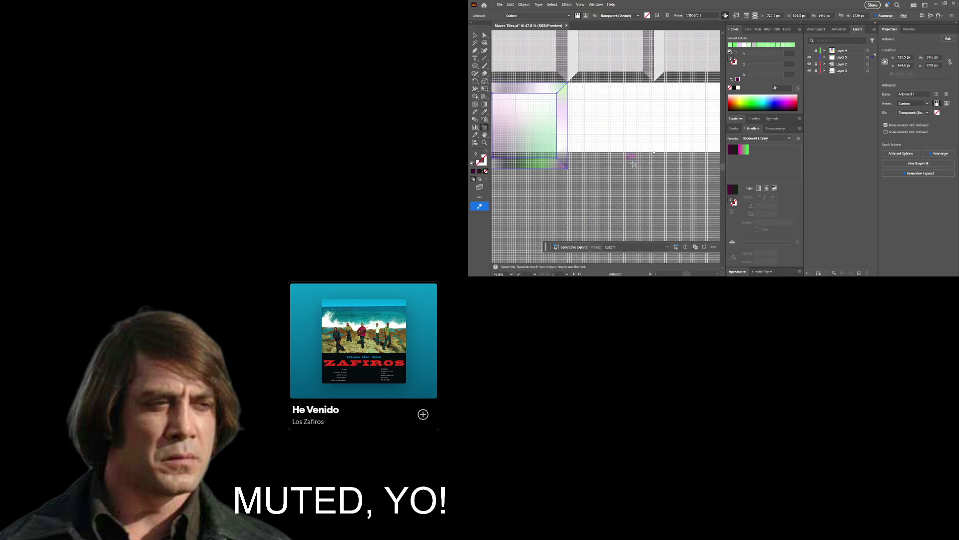
drag(654, 152, 654, 169)
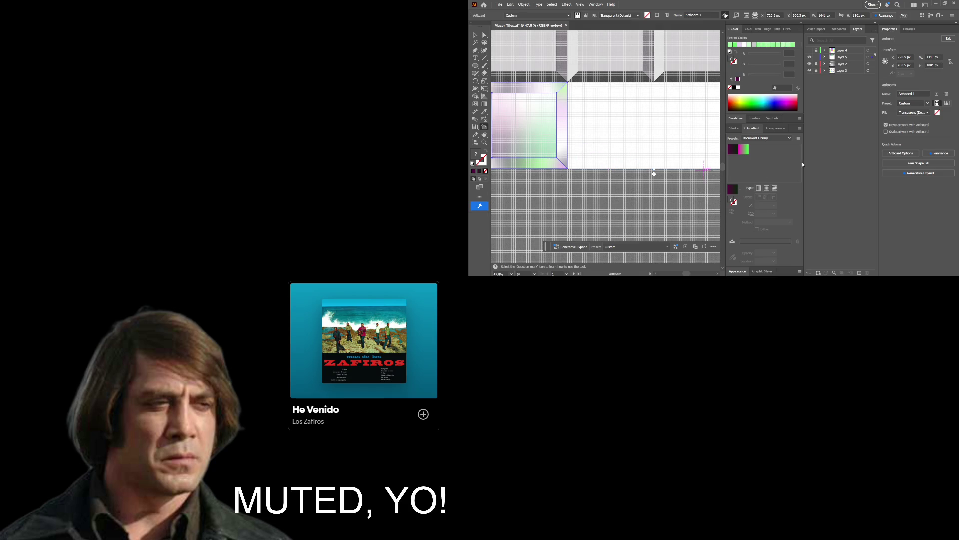
click(475, 35)
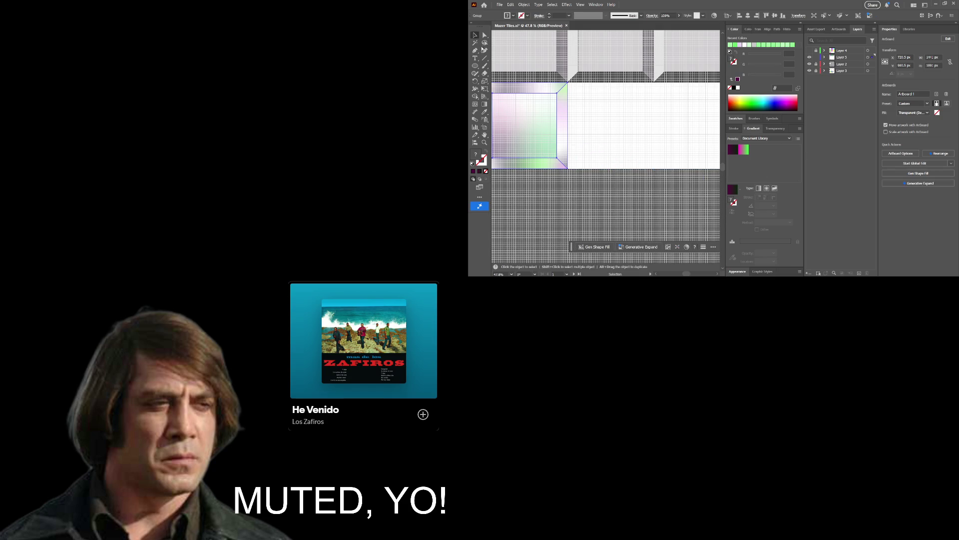
drag(528, 189, 573, 191)
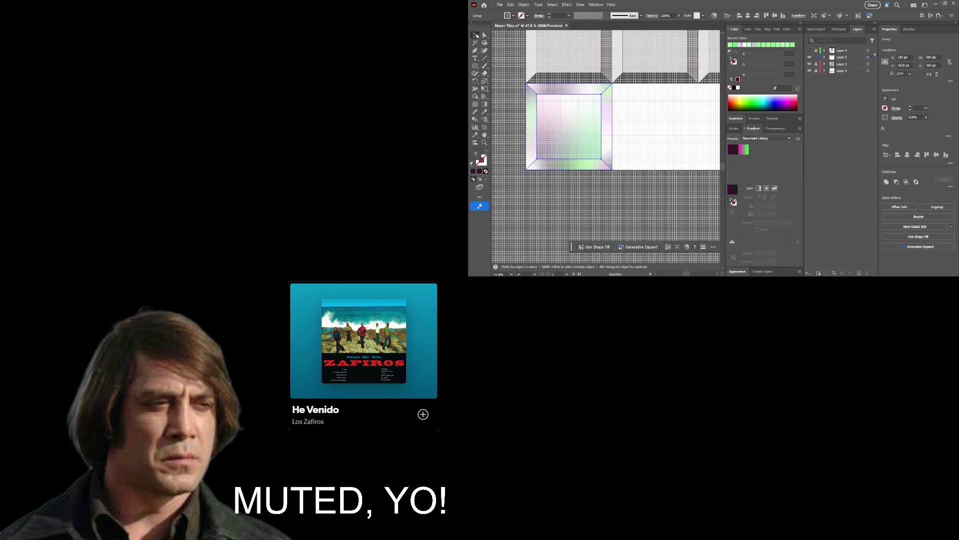
click(485, 143)
key(a)
click(504, 143)
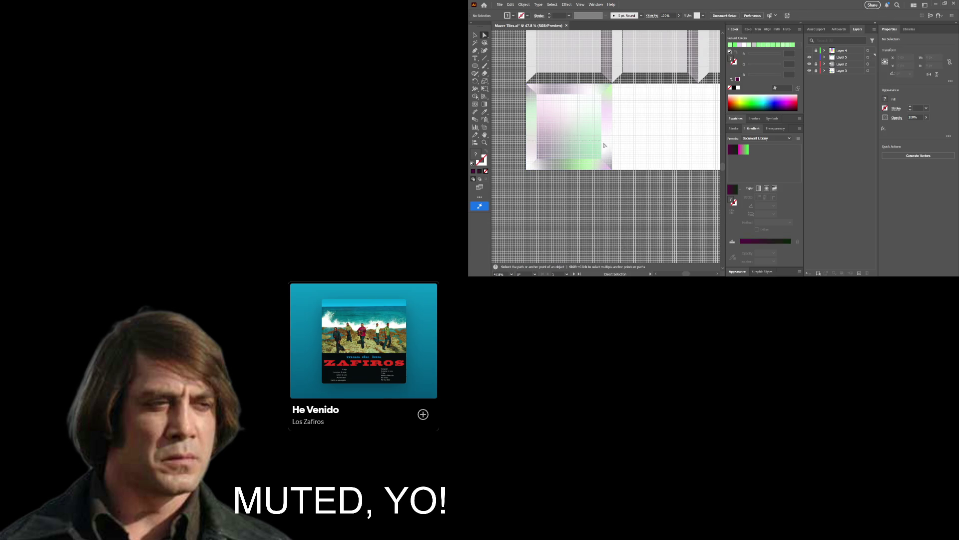
Delete the bottom-left gradient tile copy.
click(610, 169)
mouse_move(629, 192)
mouse_down()
mouse_move(563, 192)
mouse_move(573, 198)
mouse_up()
drag(586, 198, 624, 192)
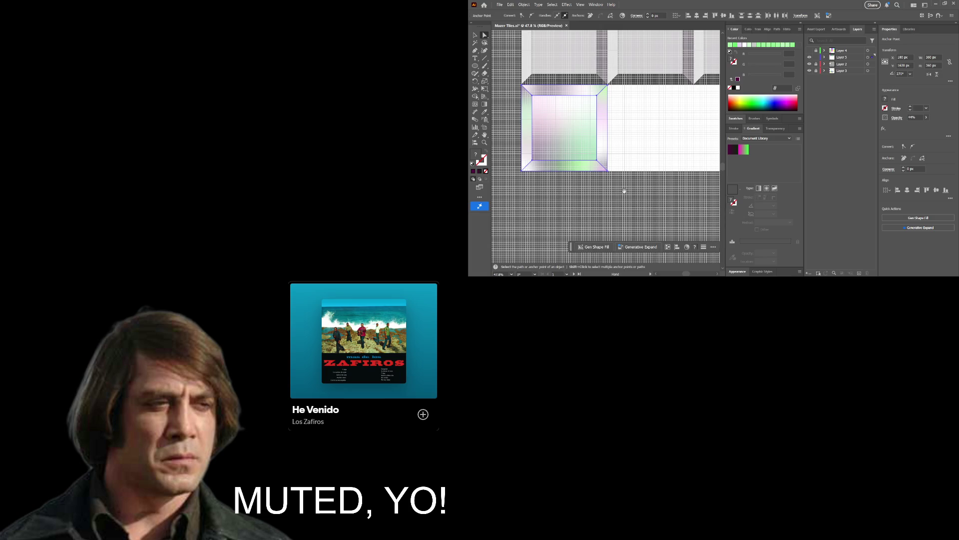
key(Delete)
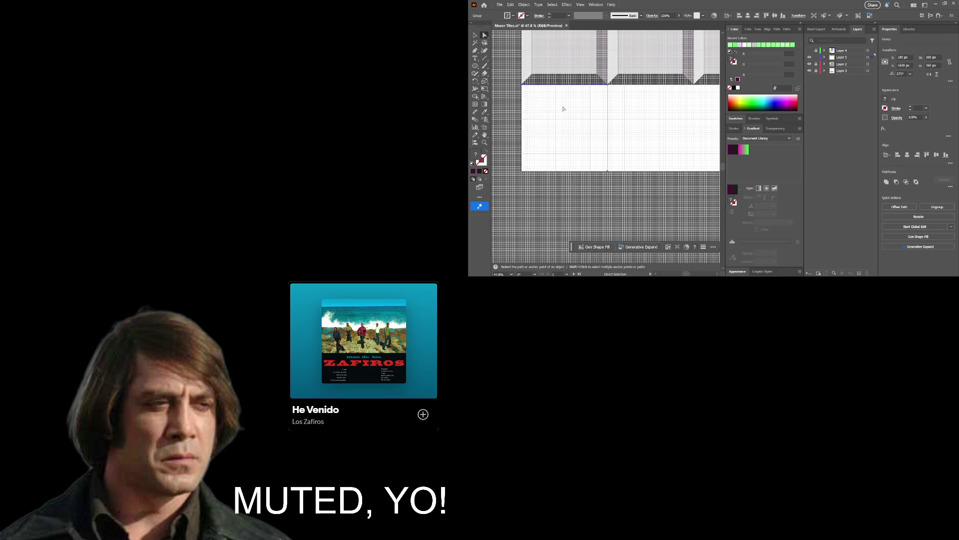
Try a curved Pen path, undo it, then draw a closed triangle in the empty square.
click(475, 50)
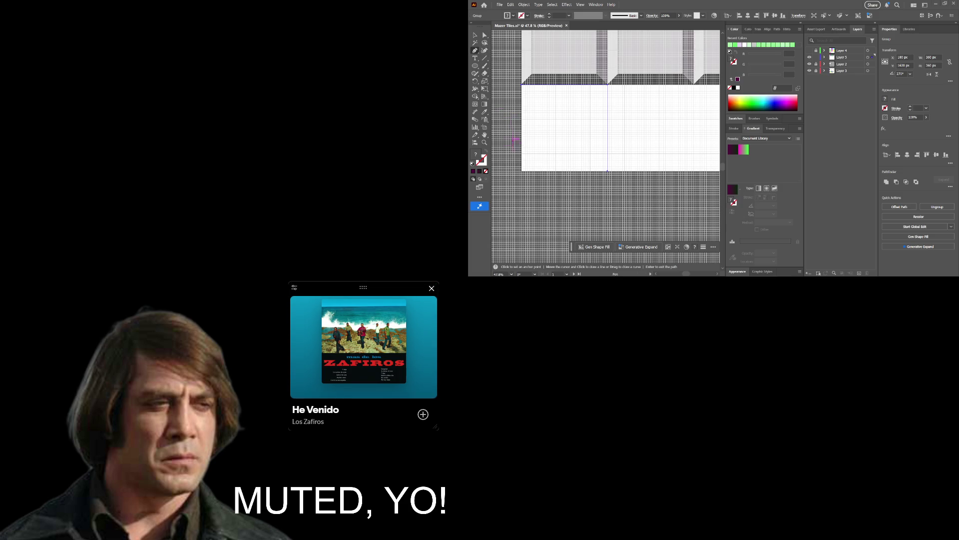
mouse_move(523, 170)
mouse_down()
mouse_move(565, 144)
mouse_move(557, 138)
mouse_up()
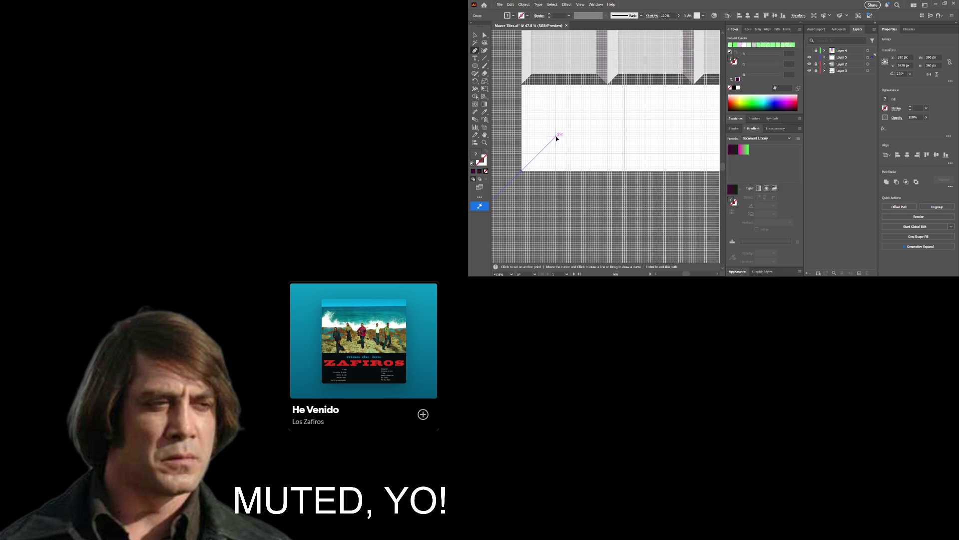
drag(557, 138, 555, 136)
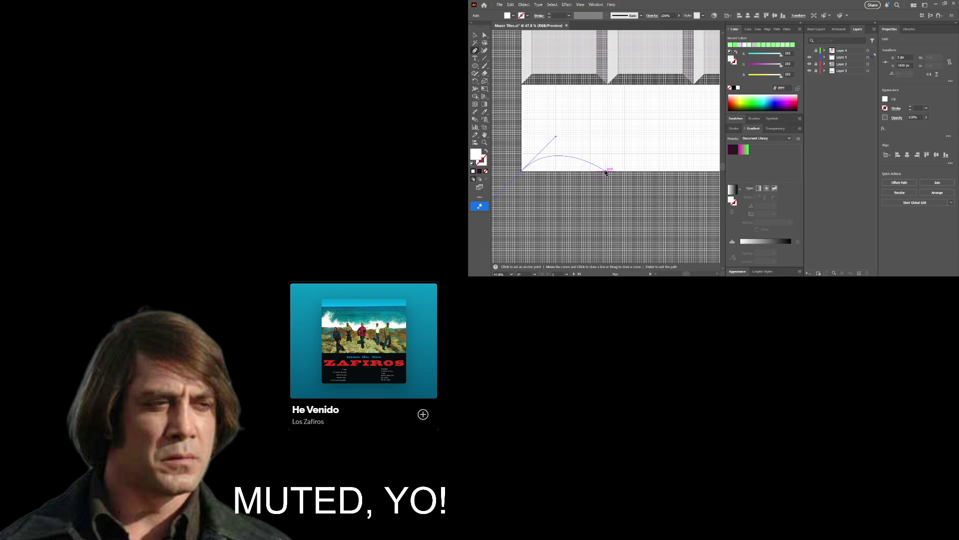
click(608, 173)
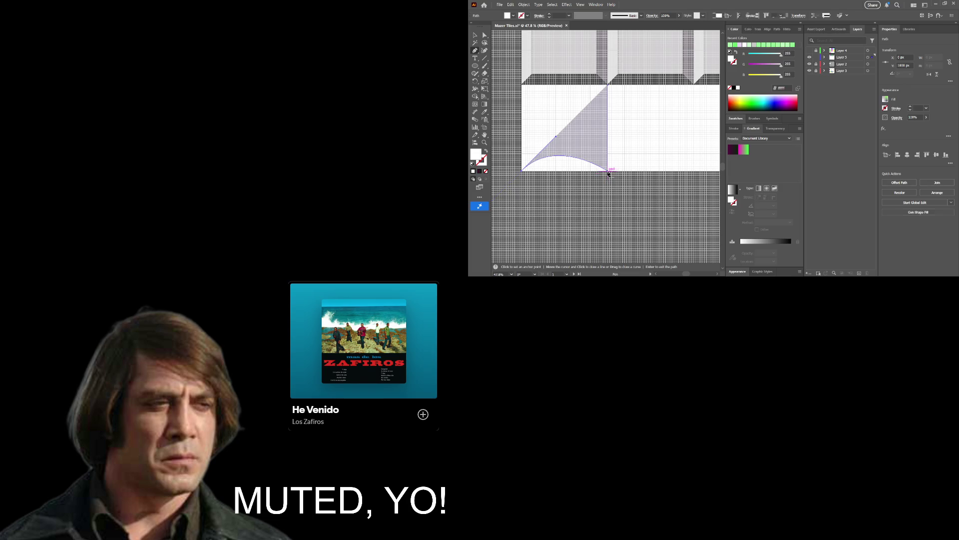
key(ctrl+z)
key(ctrl+z)
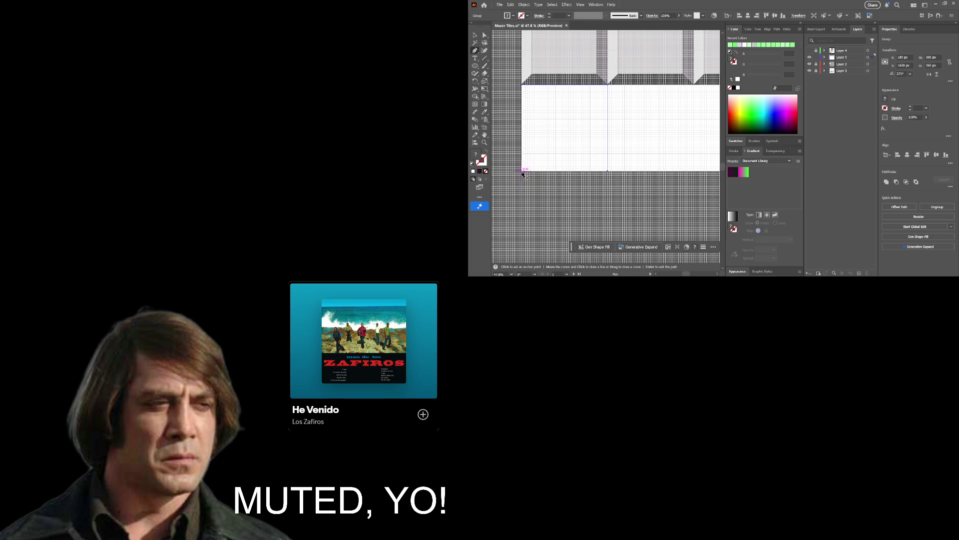
click(522, 172)
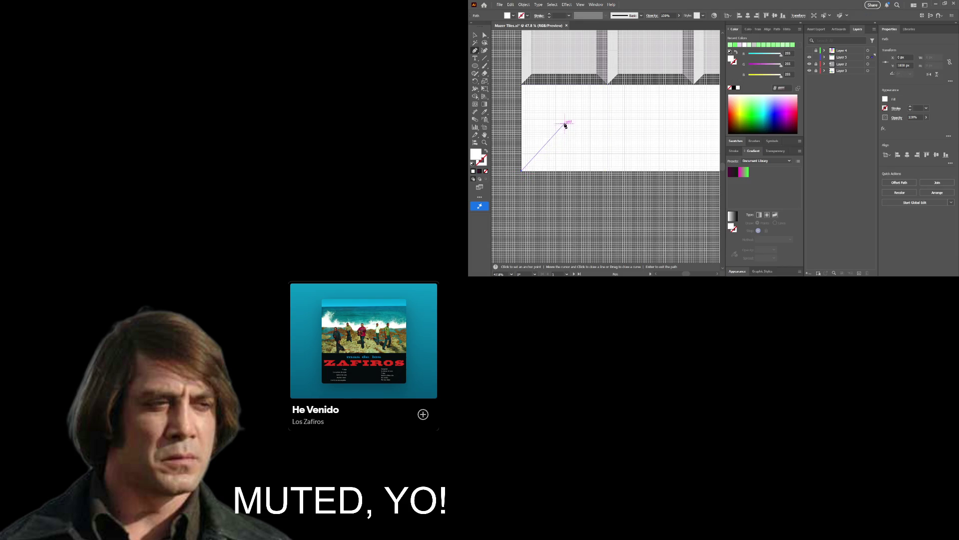
click(564, 119)
click(607, 170)
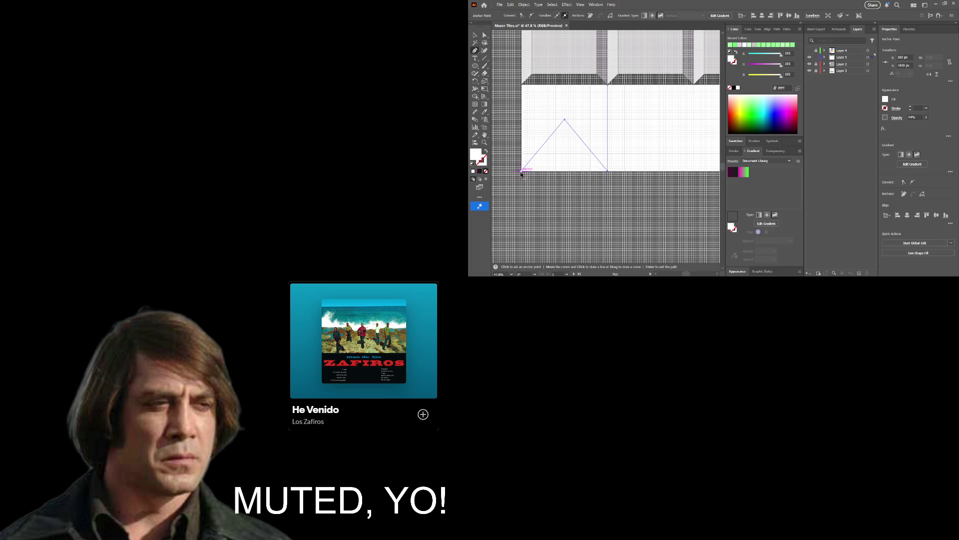
click(522, 171)
Undo the triangle and delete the restored bottom-left gradient tile again.
key(ctrl)
key(ctrl+z)
key(ctrl+z)
key(ctrl+z)
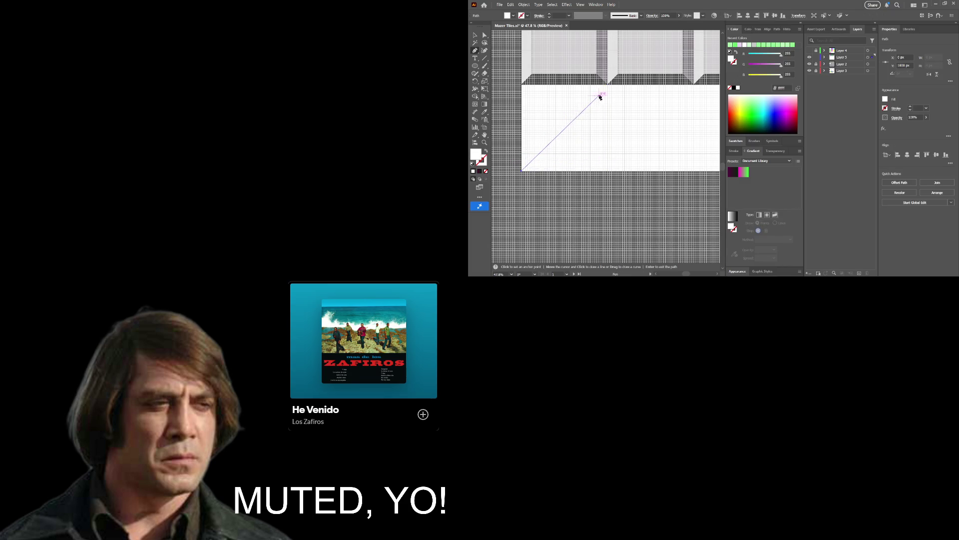
key(ctrl+shift+z)
key(ctrl+shift+z)
key(ctrl+shift+z)
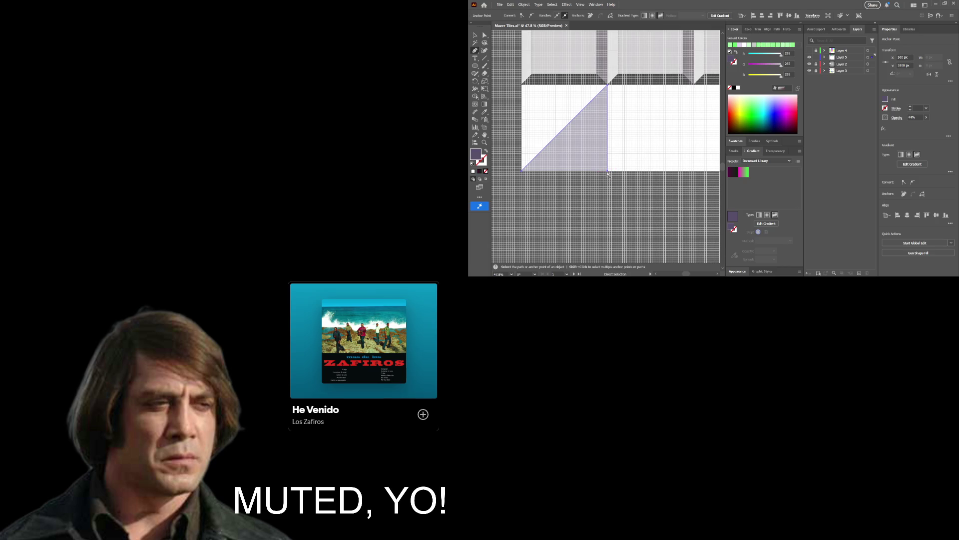
key(ctrl+z)
key(ctrl+z)
key(ctrl+z)
key(ctrl+z)
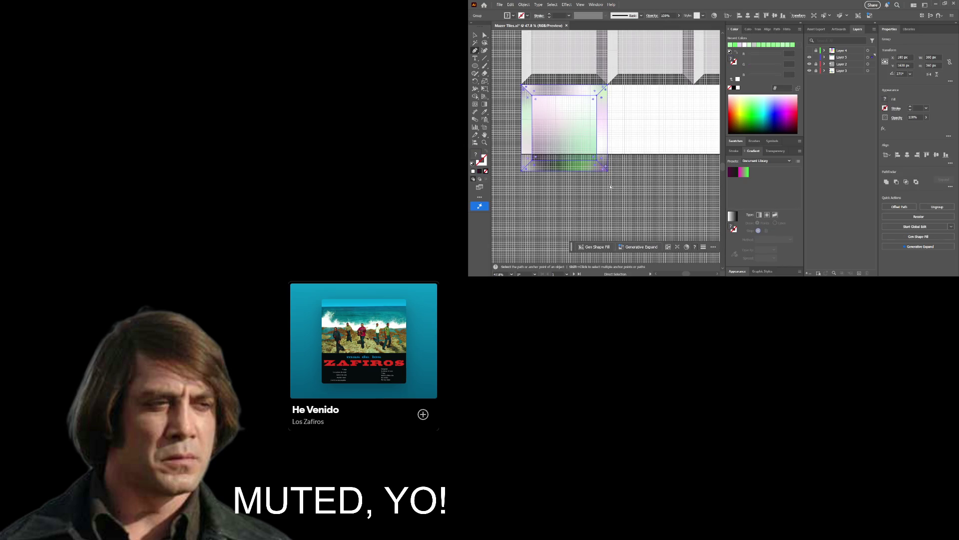
key(ctrl+z)
key(ctrl+z)
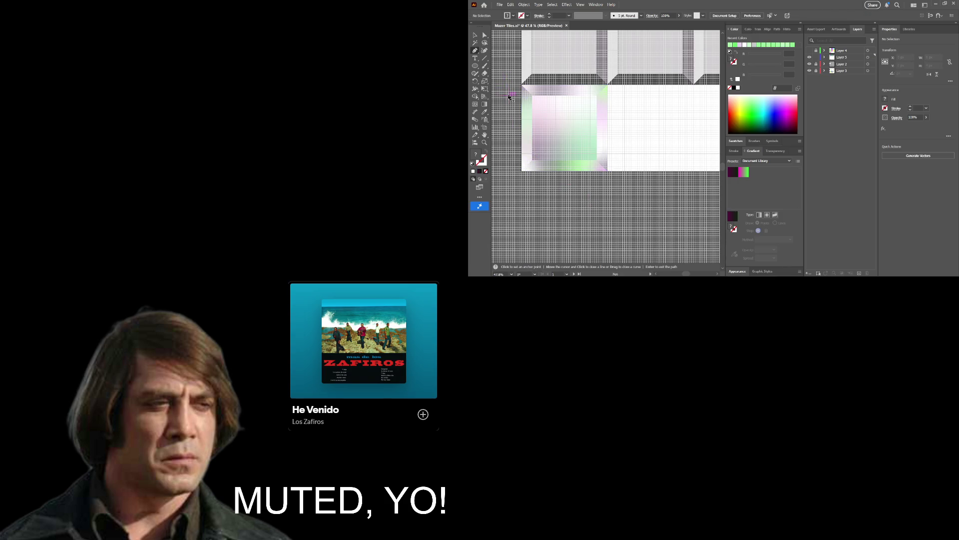
key(v)
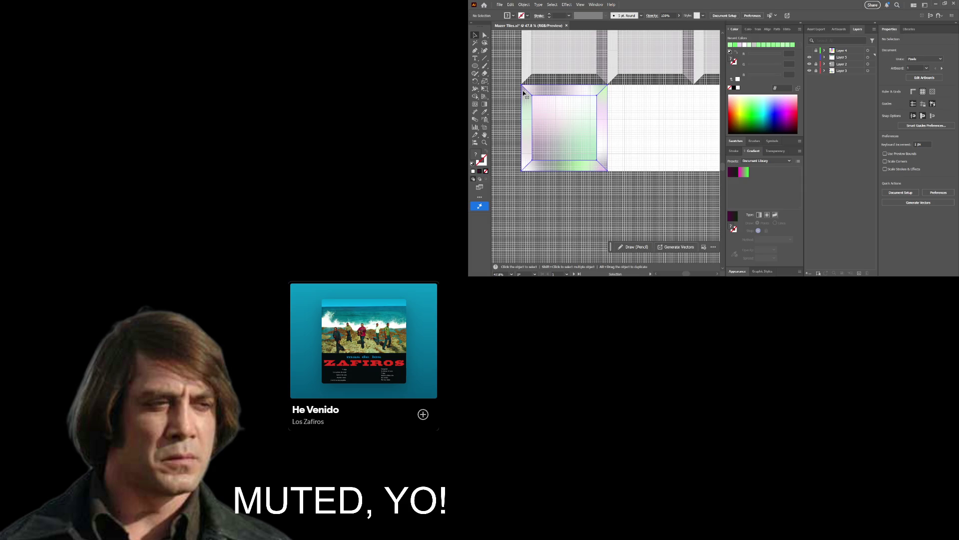
key(ctrl+z)
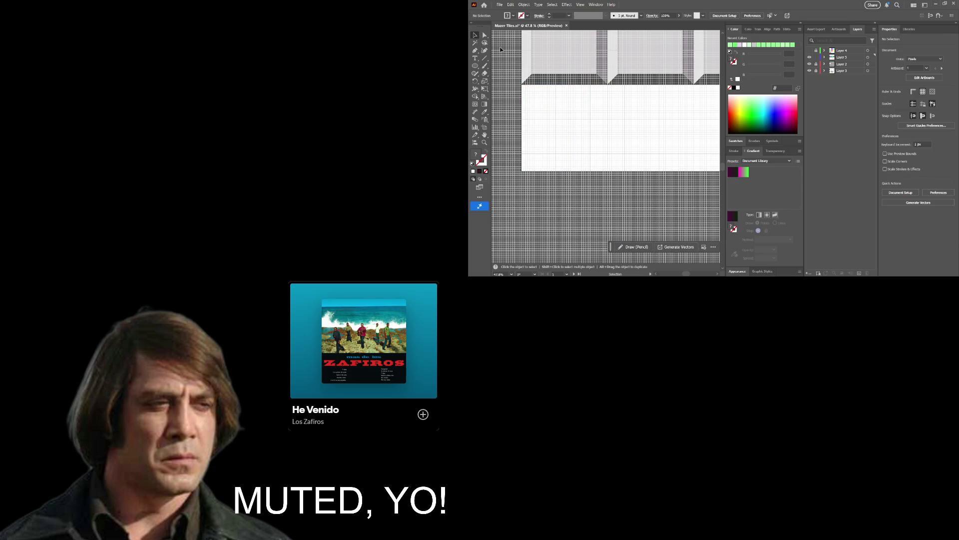
Draw a closed triangle from the bottom-left corner to the tile corner above, then select it.
click(475, 50)
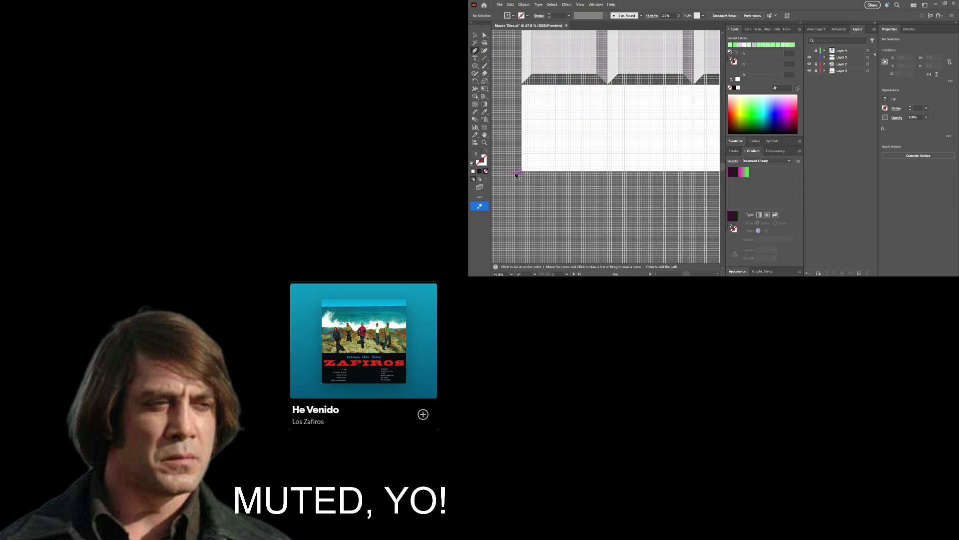
click(521, 171)
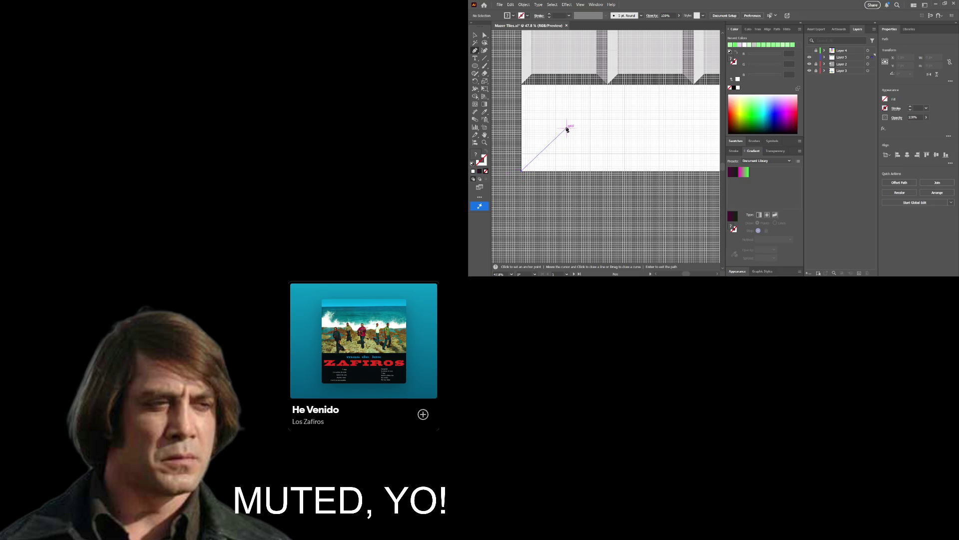
click(608, 87)
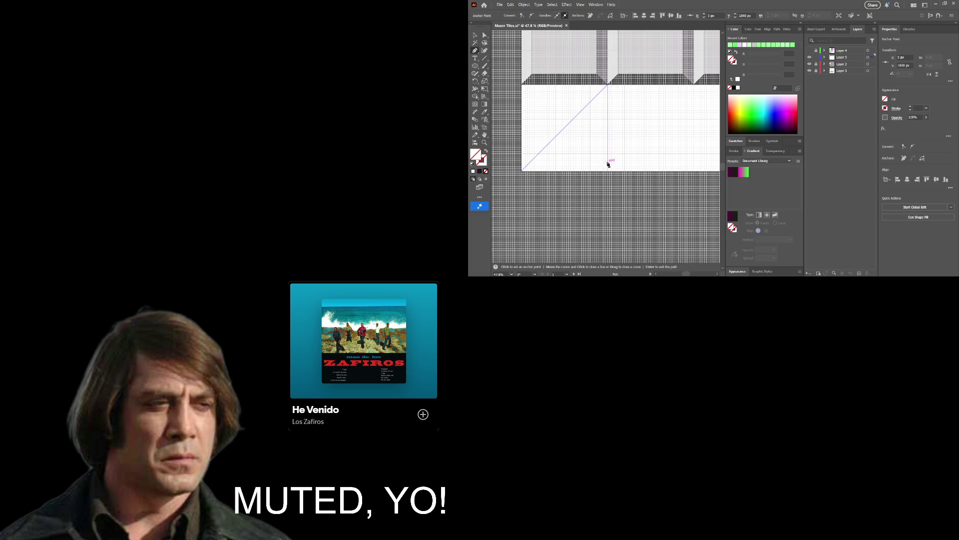
click(607, 171)
click(523, 171)
key(v)
key(alt)
click(608, 166)
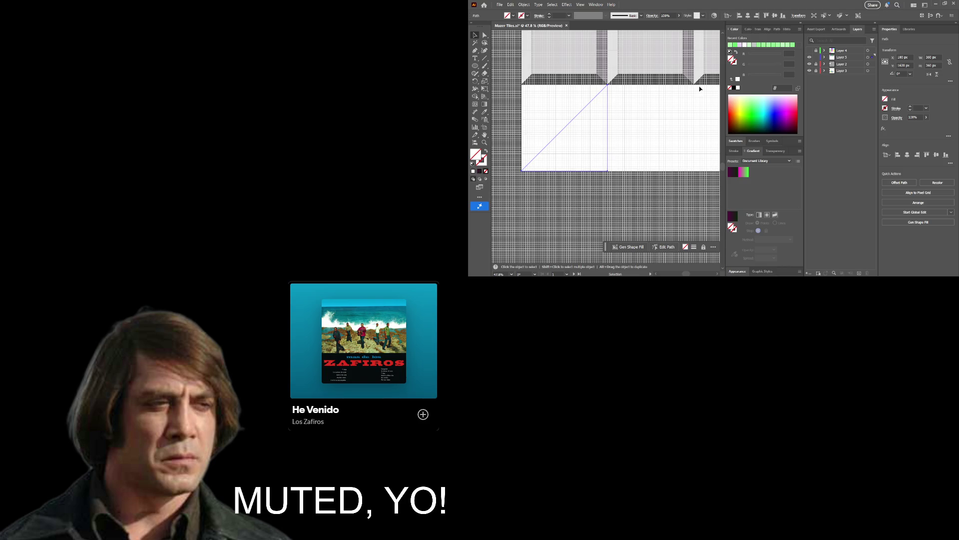
Fill the triangle black and keep it aligned in the lower-left tile.
click(734, 88)
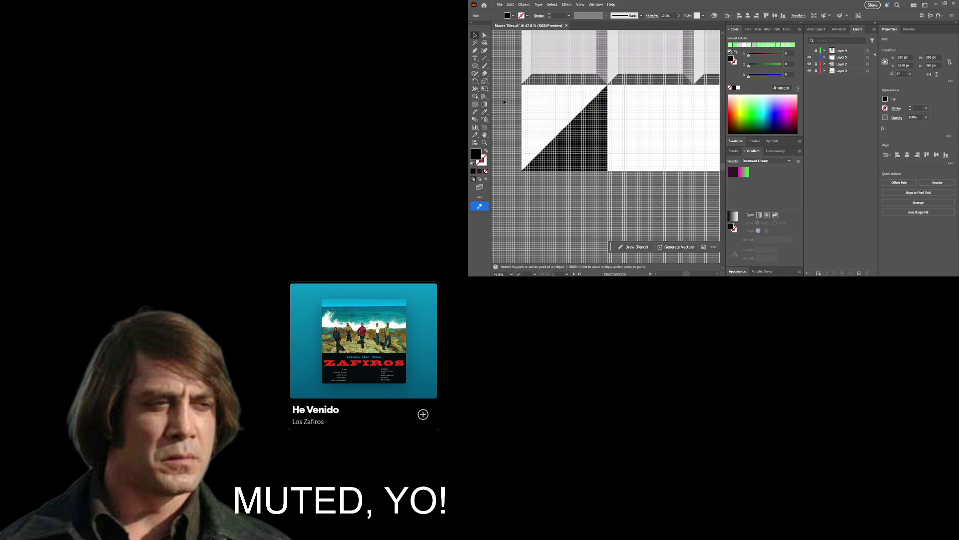
click(504, 100)
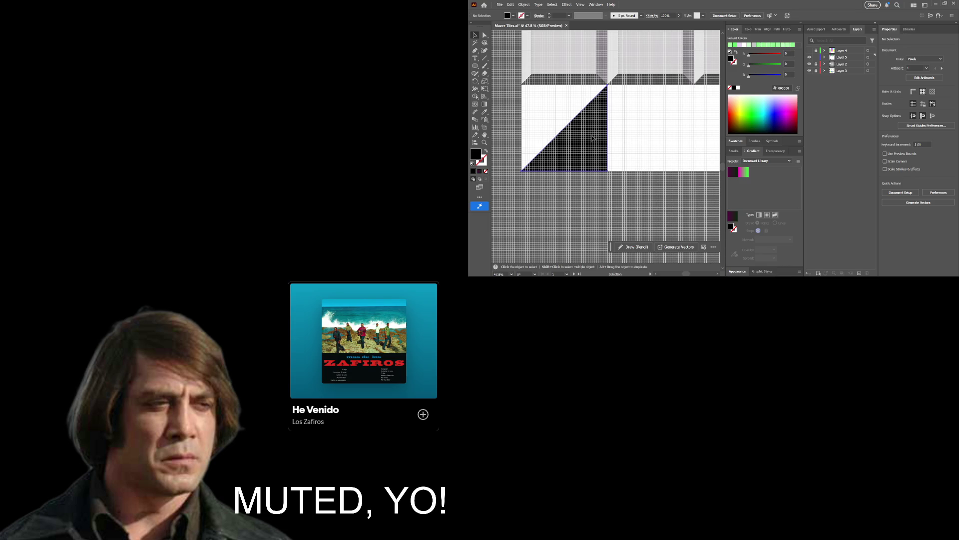
drag(593, 138, 595, 158)
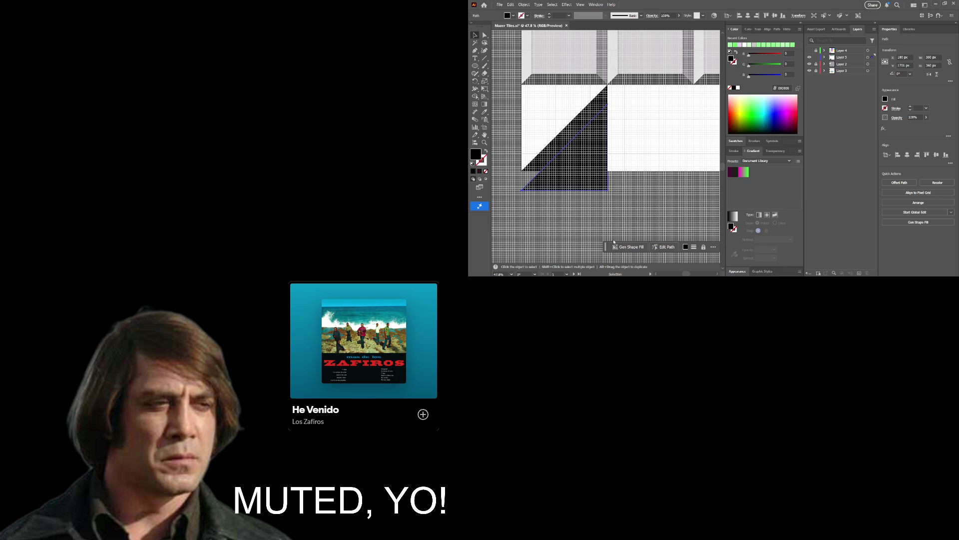
key(ctrl+z)
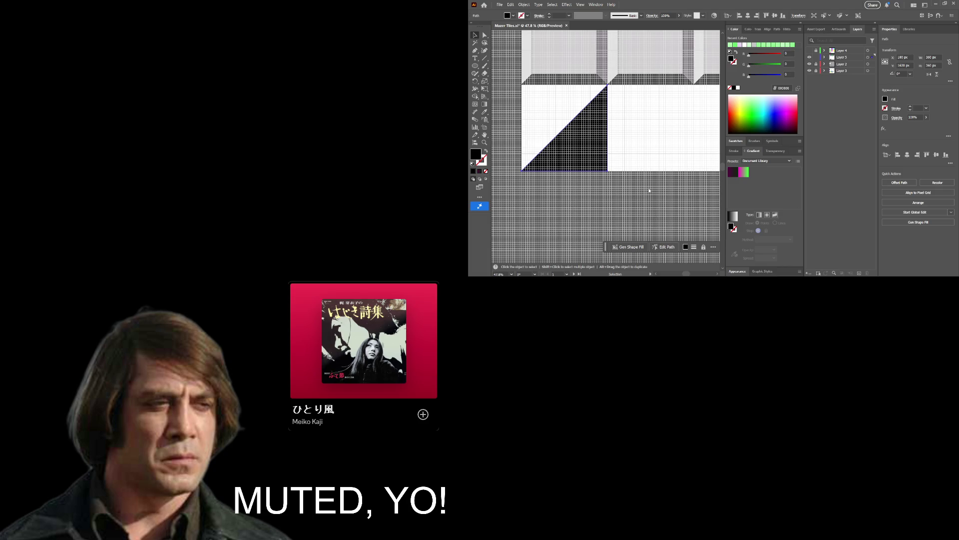
Add a mirrored copy of the black triangle to form a white V notch at the top.
key(ctrl+z)
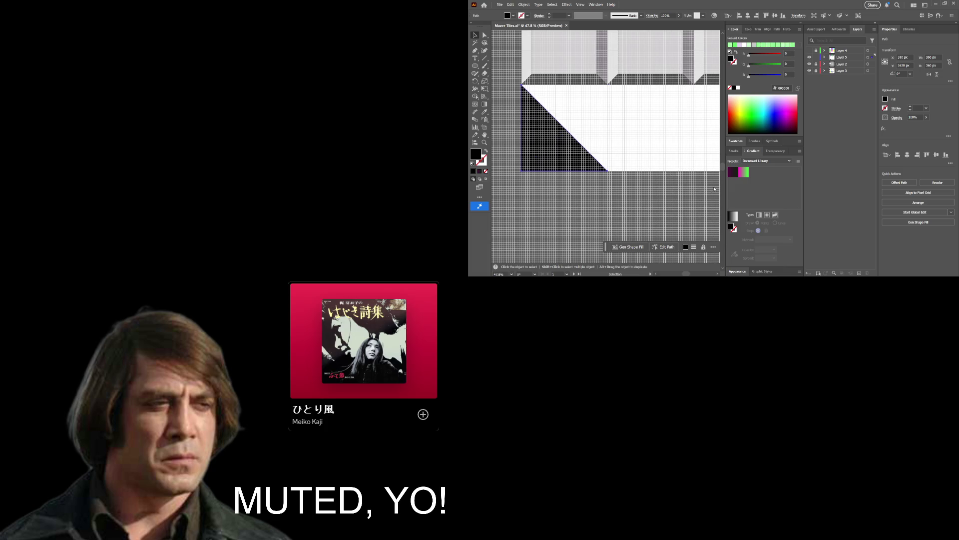
key(ctrl+shift+z)
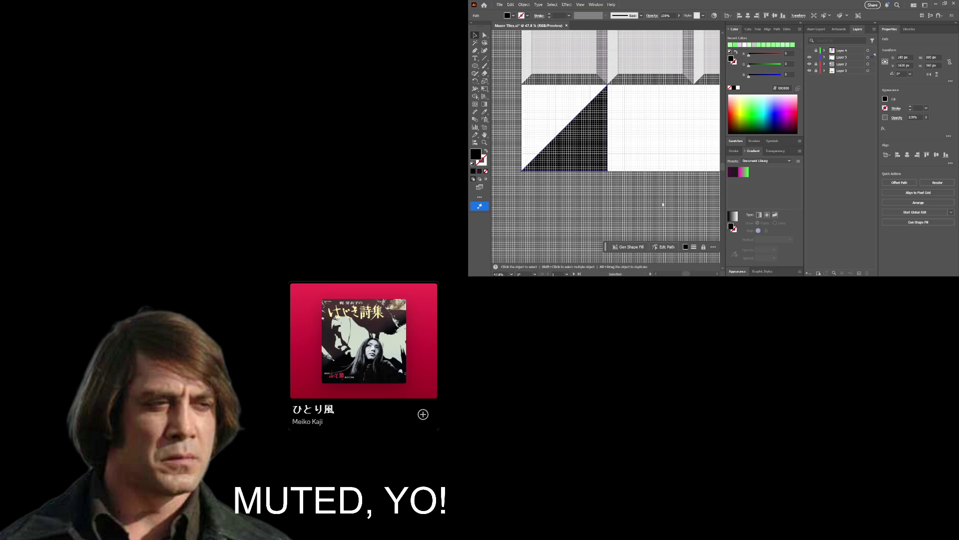
key(ctrl+z)
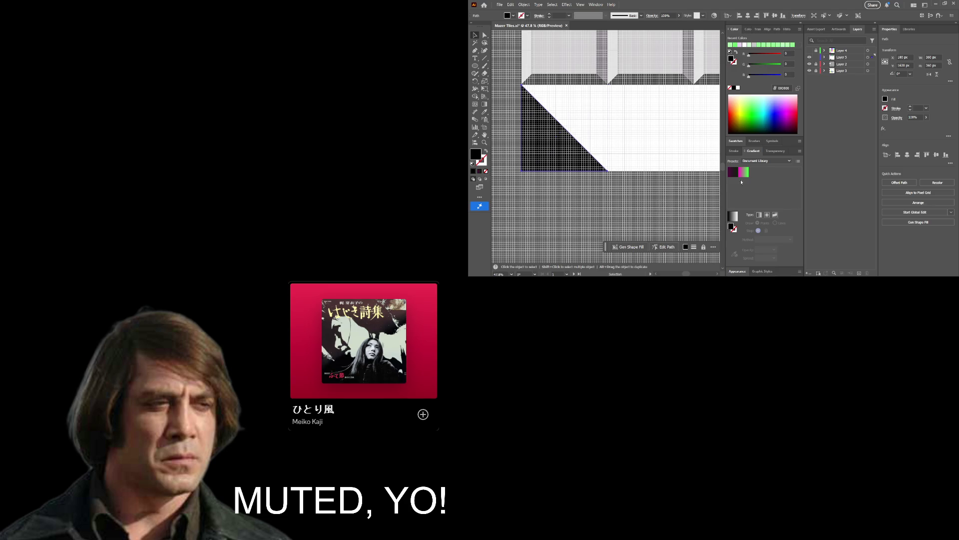
key(ctrl+shift+z)
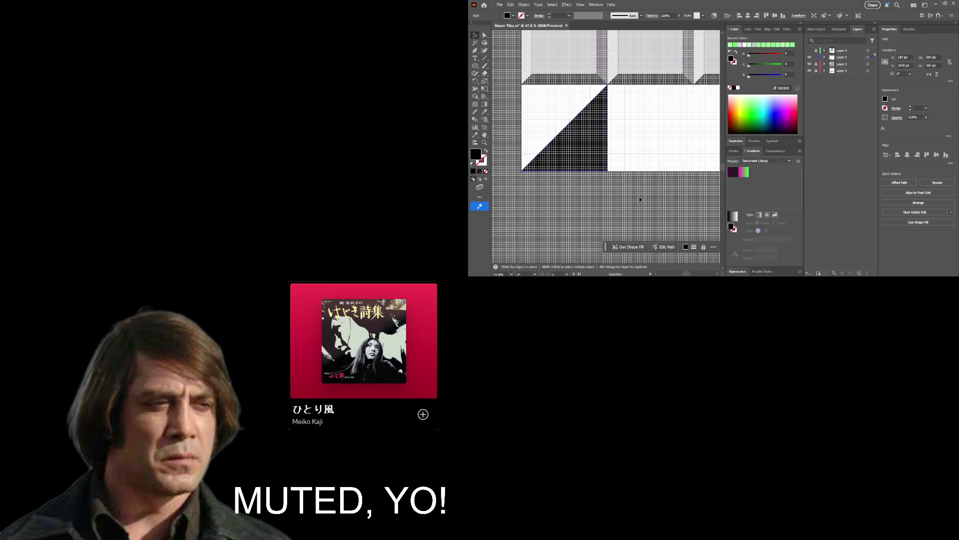
key(a)
key(v)
key(ctrl+d)
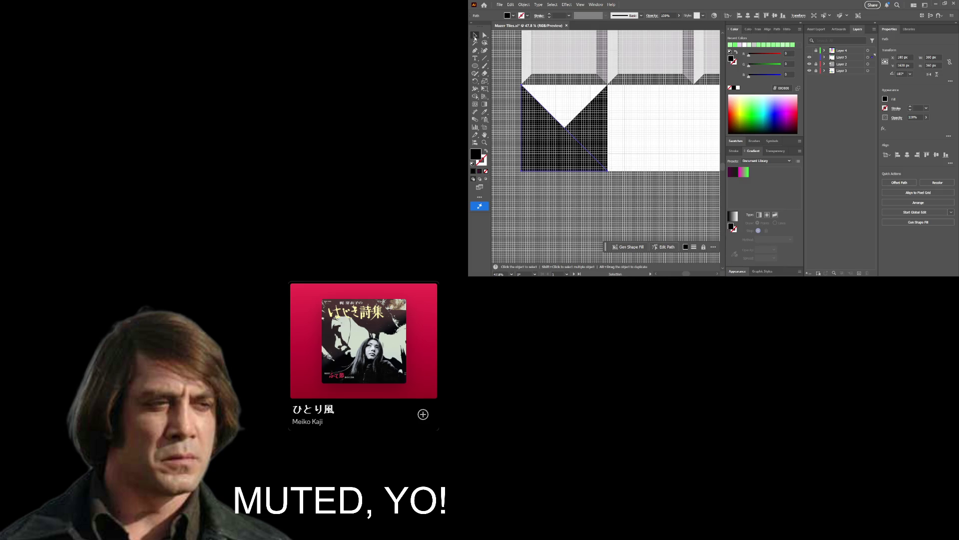
Alt-drag a duplicate of the V-notched tile and fit its black triangles into the slot further right.
click(590, 184)
click(559, 155)
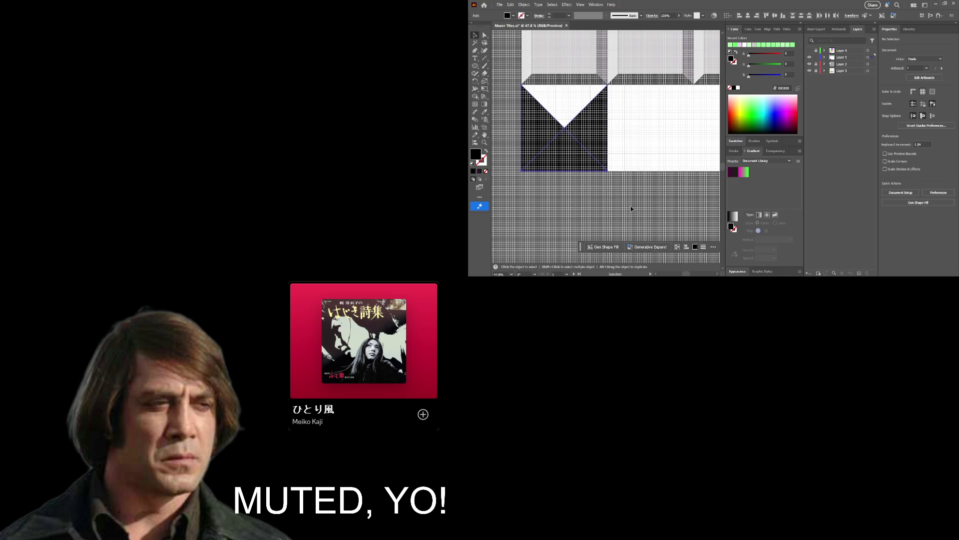
mouse_move(559, 155)
alt+mouse_down()
mouse_move(661, 160)
mouse_move(707, 132)
alt+mouse_up()
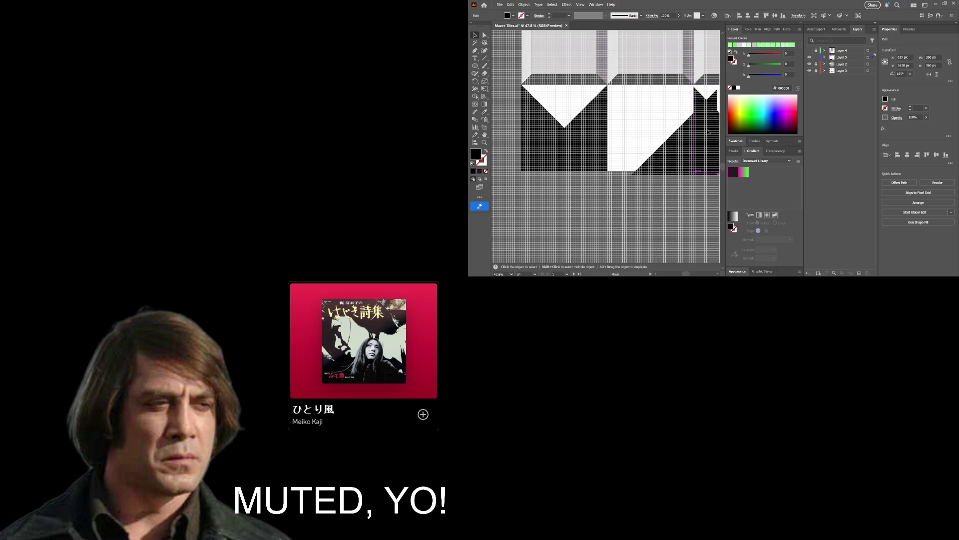
mouse_move(708, 131)
mouse_down()
mouse_move(644, 171)
mouse_move(565, 165)
mouse_up()
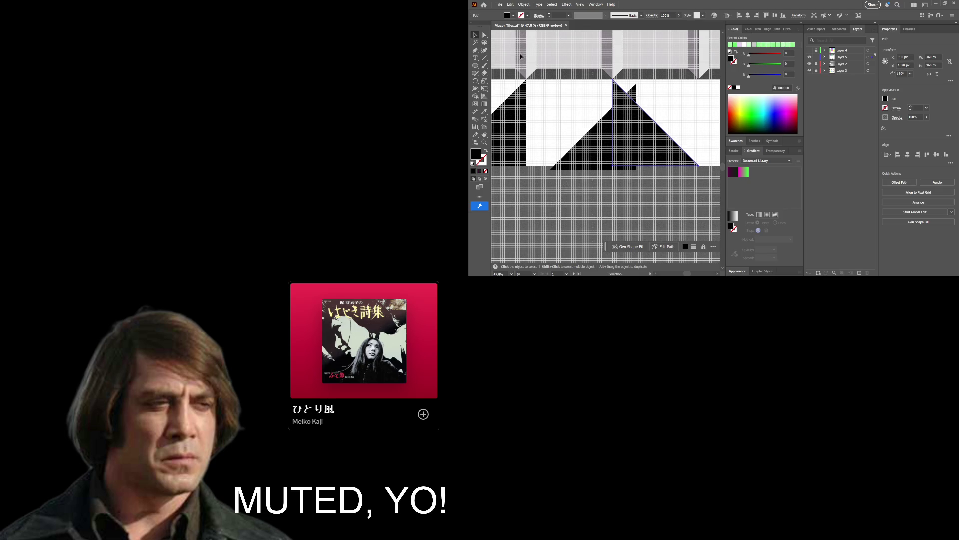
click(530, 237)
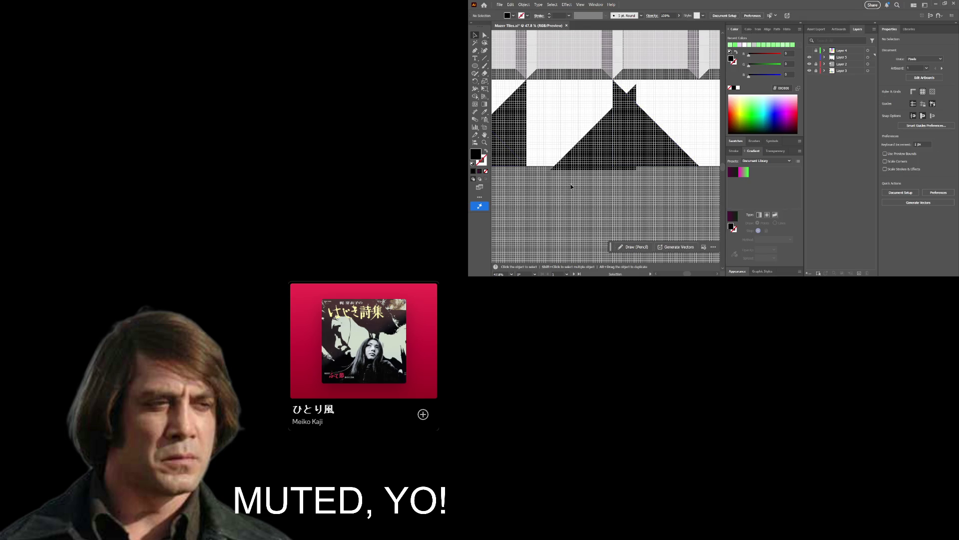
drag(572, 165, 634, 162)
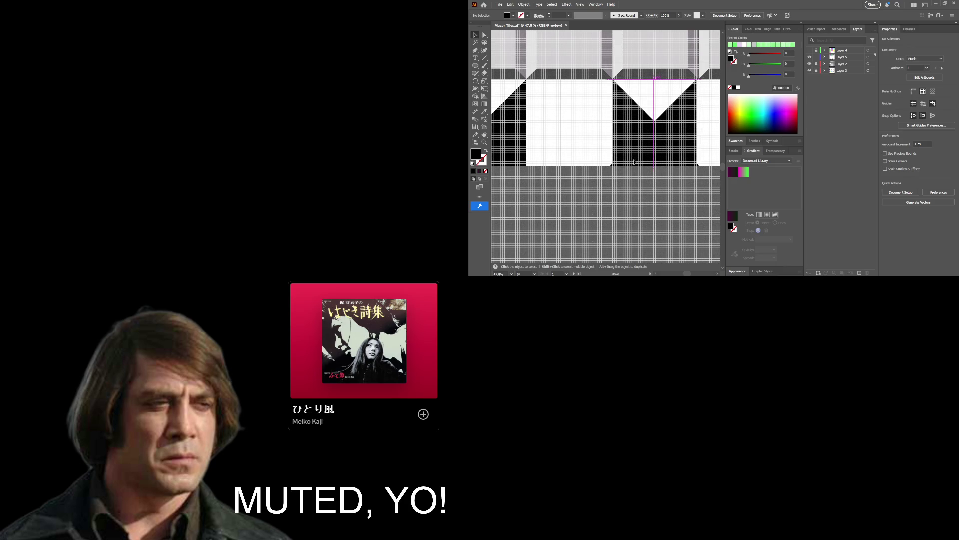
drag(673, 127, 656, 165)
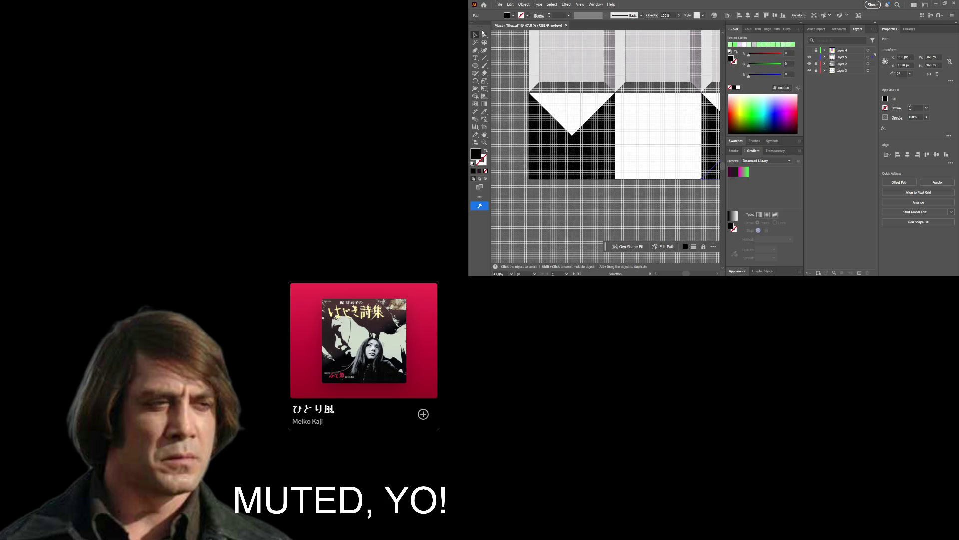
Select the left notched tile and merge its overlapping triangle pieces with Shape Builder.
click(525, 157)
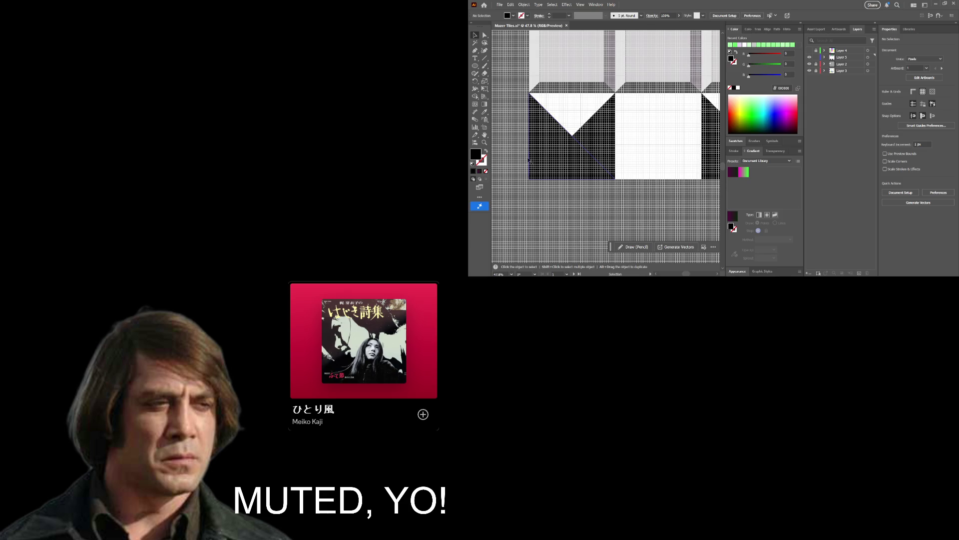
click(597, 175)
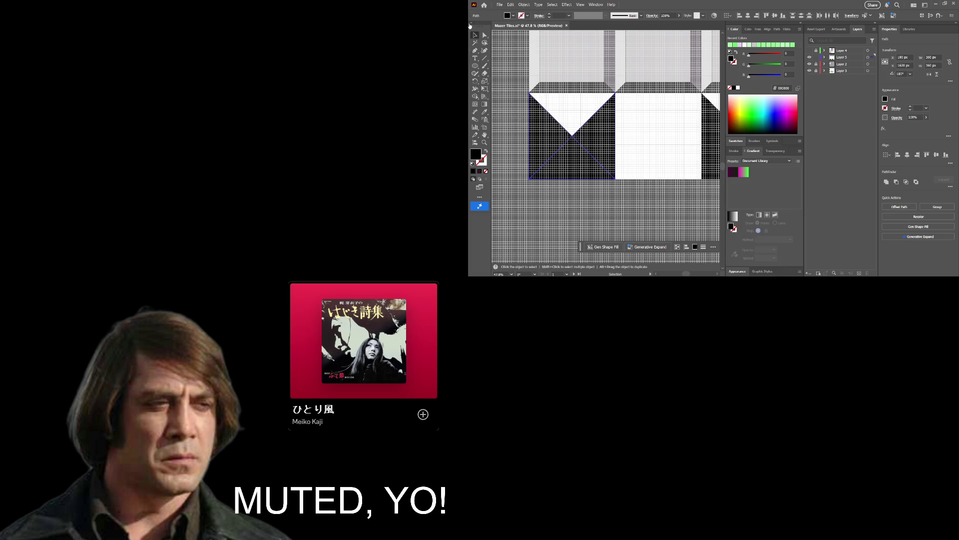
click(470, 25)
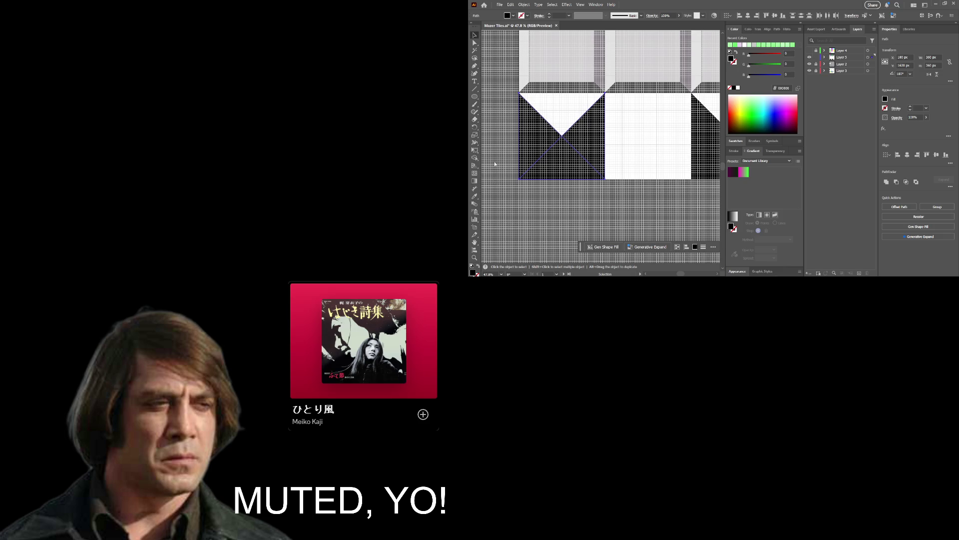
click(475, 158)
click(532, 136)
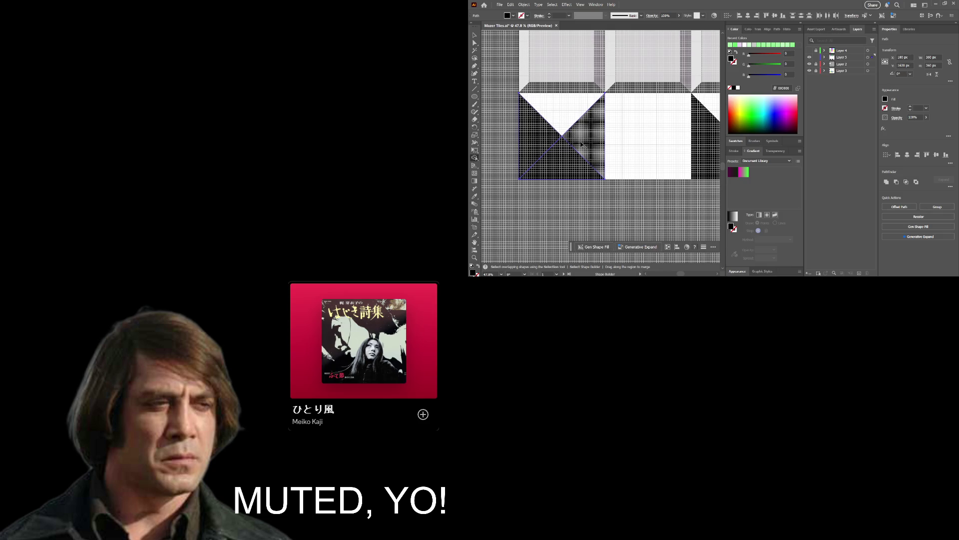
key(v)
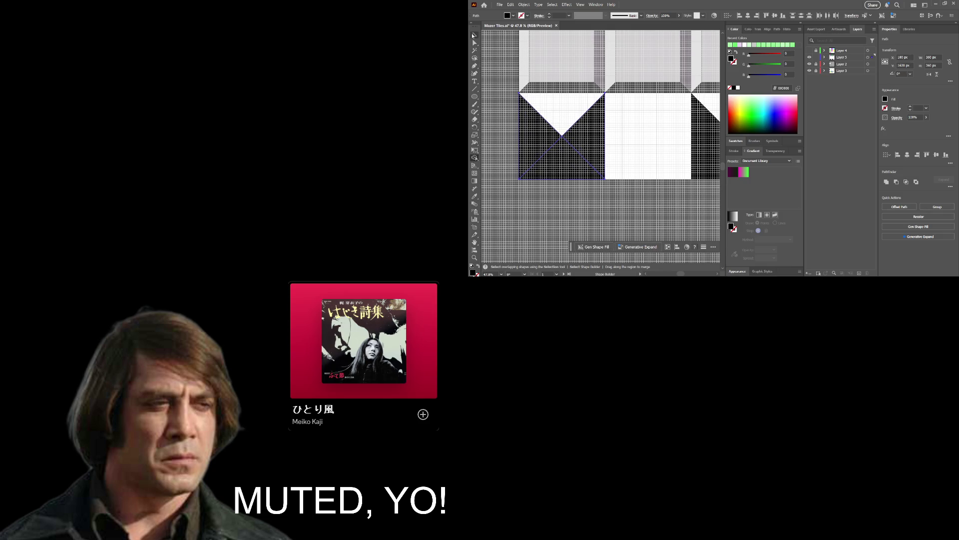
Revert to a single black peak triangle on white and select it.
key(ctrl+z)
key(ctrl+z)
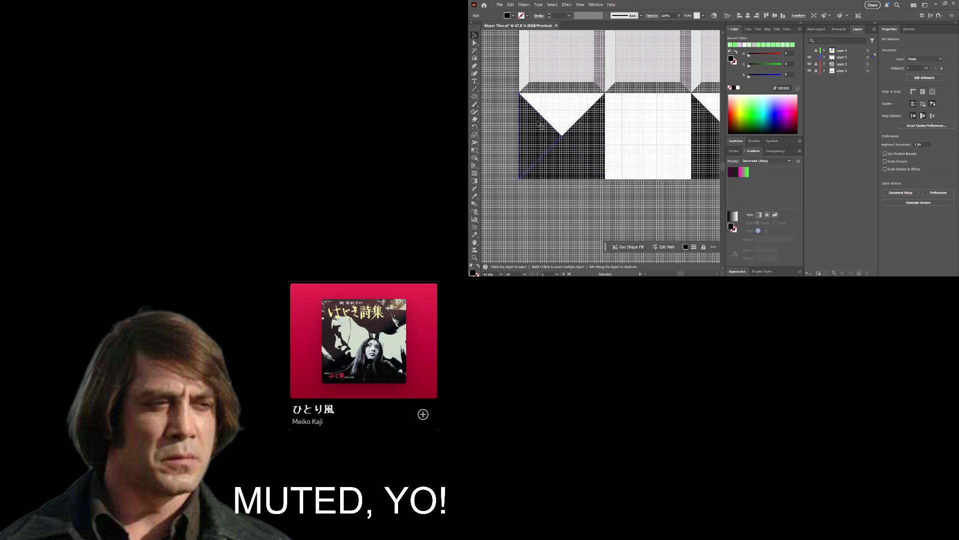
key(ctrl+z)
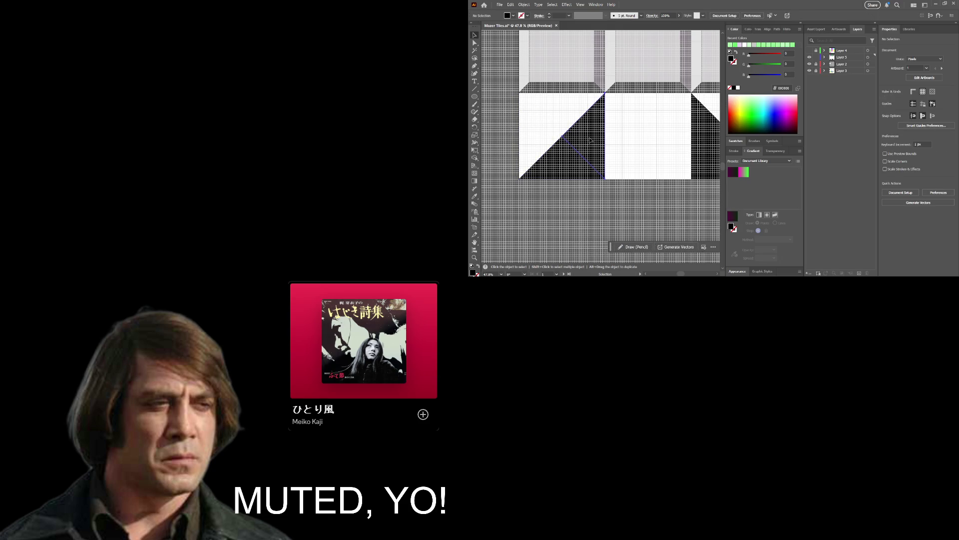
key(ctrl+z)
key(ctrl+z)
click(588, 139)
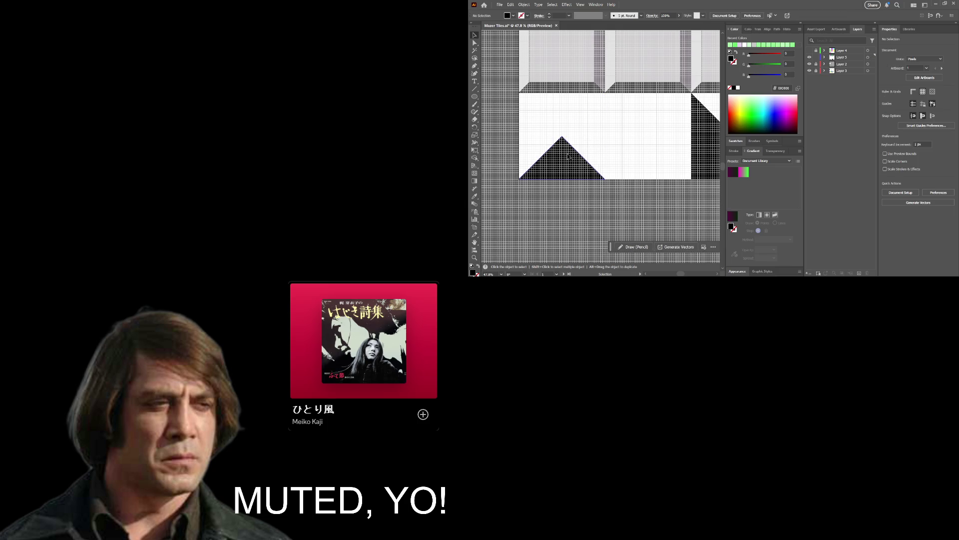
click(568, 157)
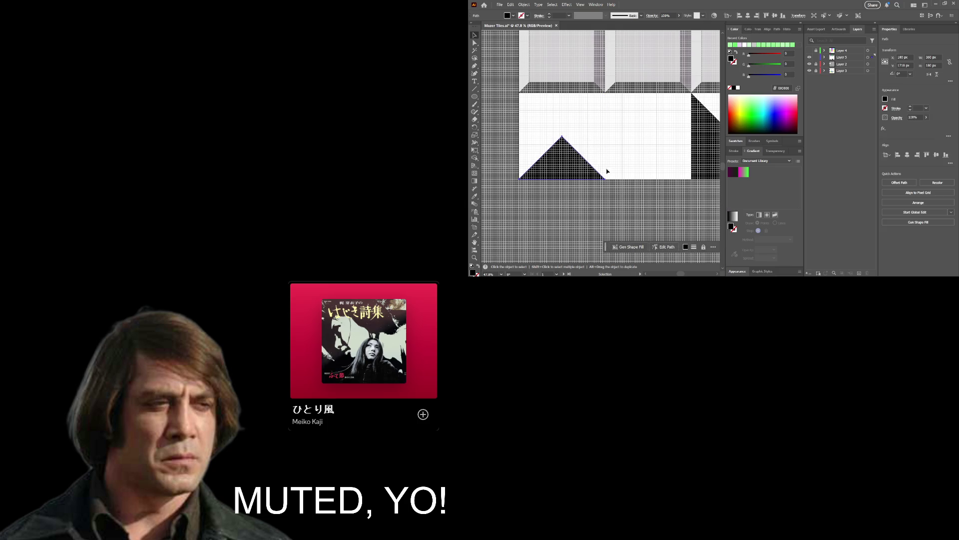
scroll(570, 157, down, 3)
drag(558, 171, 525, 171)
Zoom in on the black triangle and put a Free Transform box around it.
key(z)
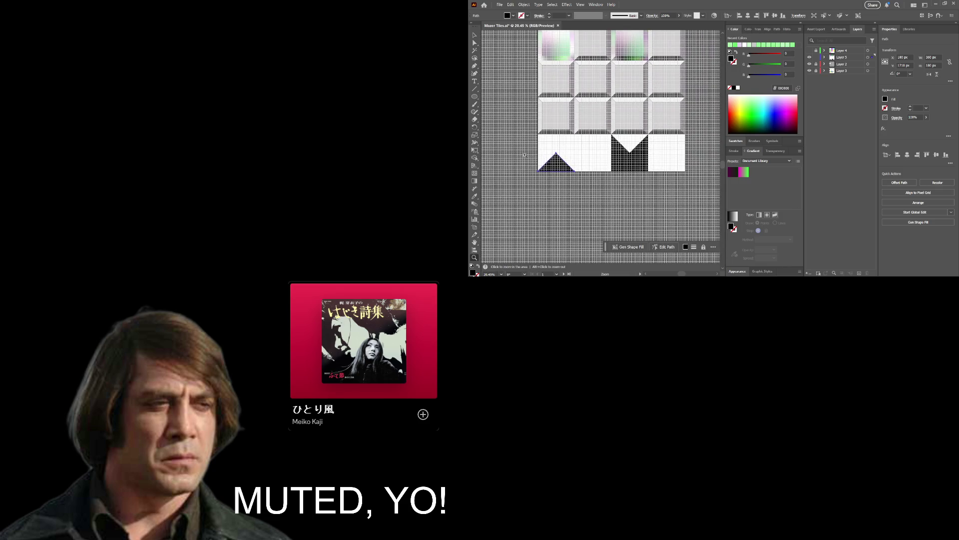
scroll(568, 187, up, 1)
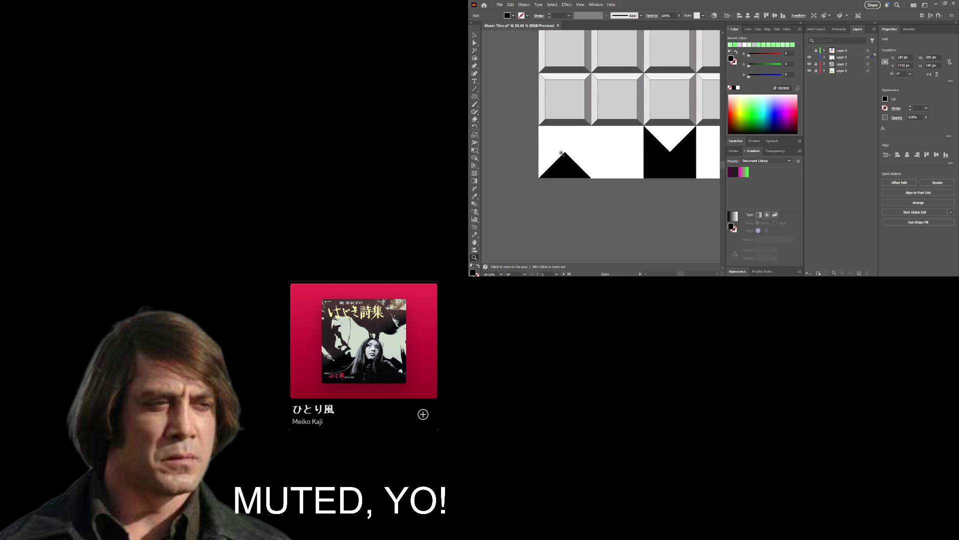
scroll(550, 170, up, 3)
scroll(575, 133, up, 1)
scroll(583, 132, up, 1)
scroll(595, 140, up, 1)
scroll(604, 139, up, 1)
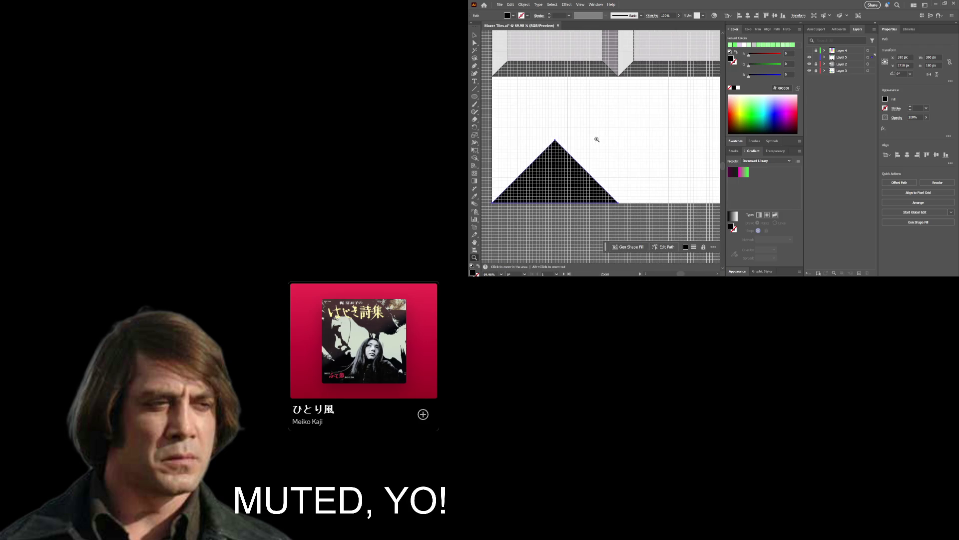
drag(559, 168, 578, 142)
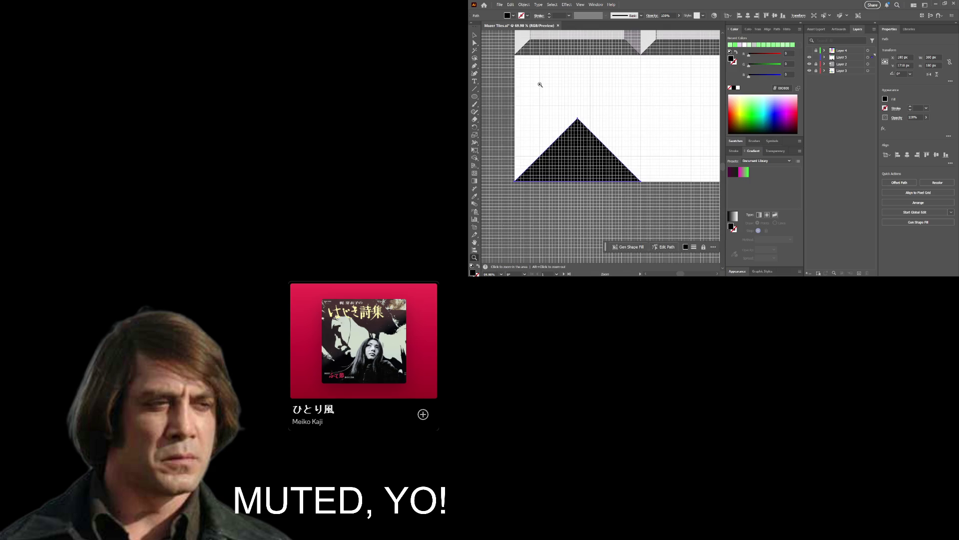
key(v)
key(z)
key(e)
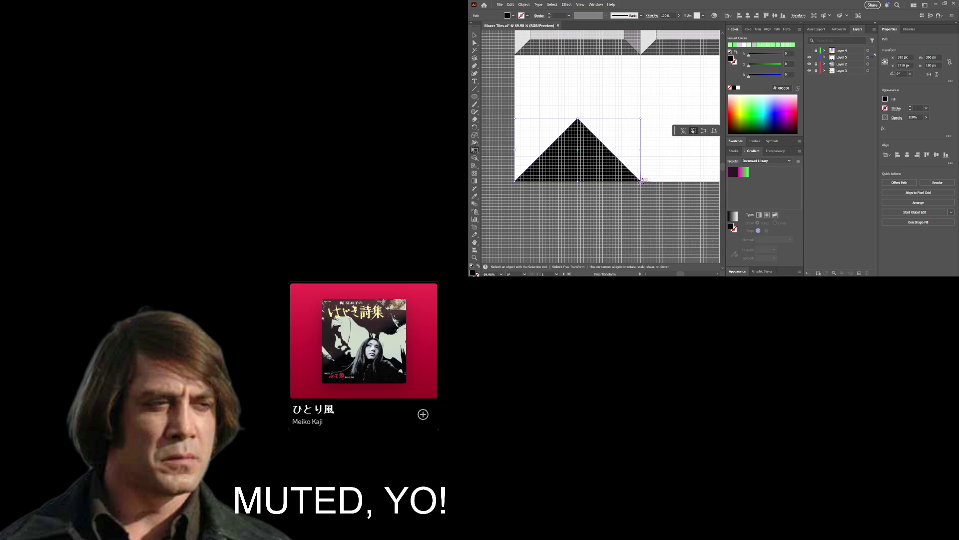
Drag the triangle's corners down until its base sits well below the tile.
drag(641, 182, 634, 189)
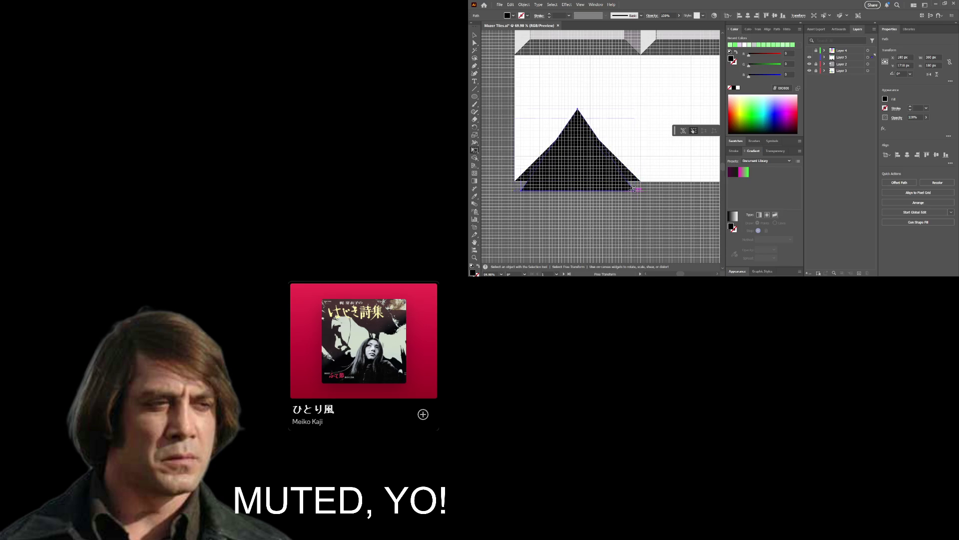
drag(633, 189, 638, 206)
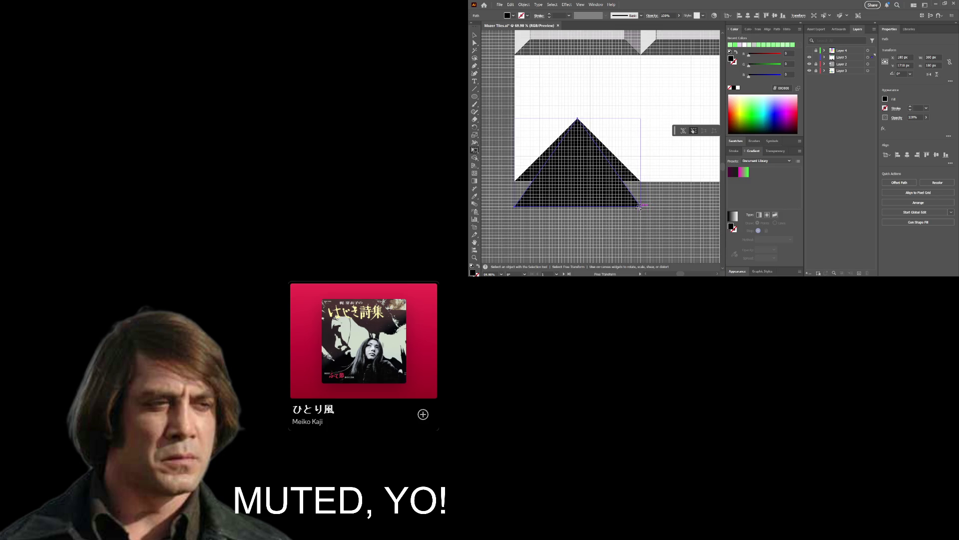
drag(638, 205, 641, 235)
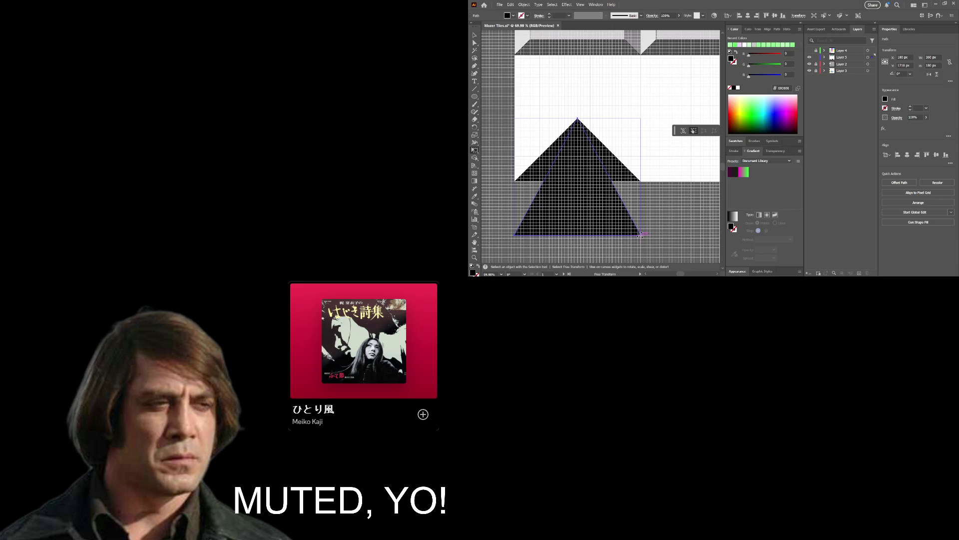
drag(641, 234, 641, 241)
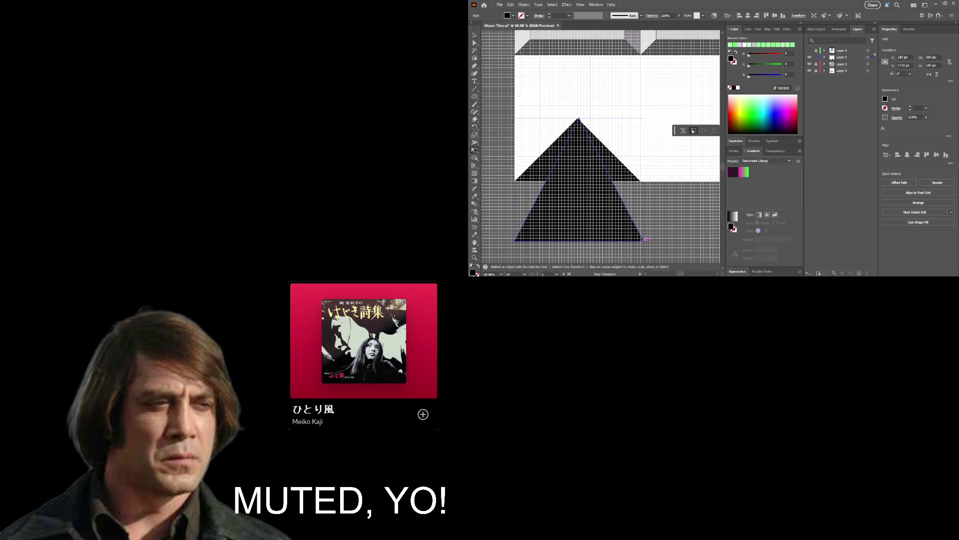
alt+scroll(645, 220, up, 2)
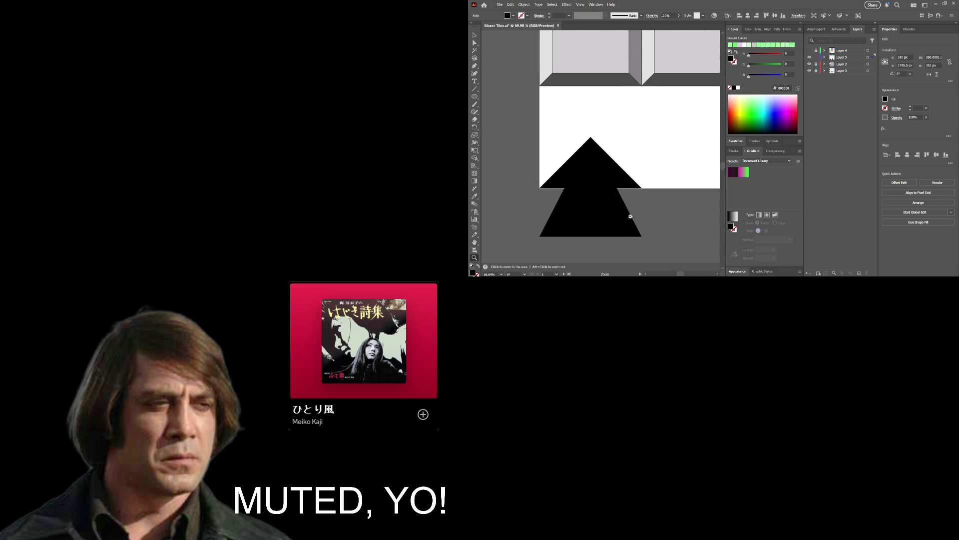
mouse_move(662, 222)
mouse_down()
mouse_move(645, 132)
mouse_move(652, 164)
mouse_up()
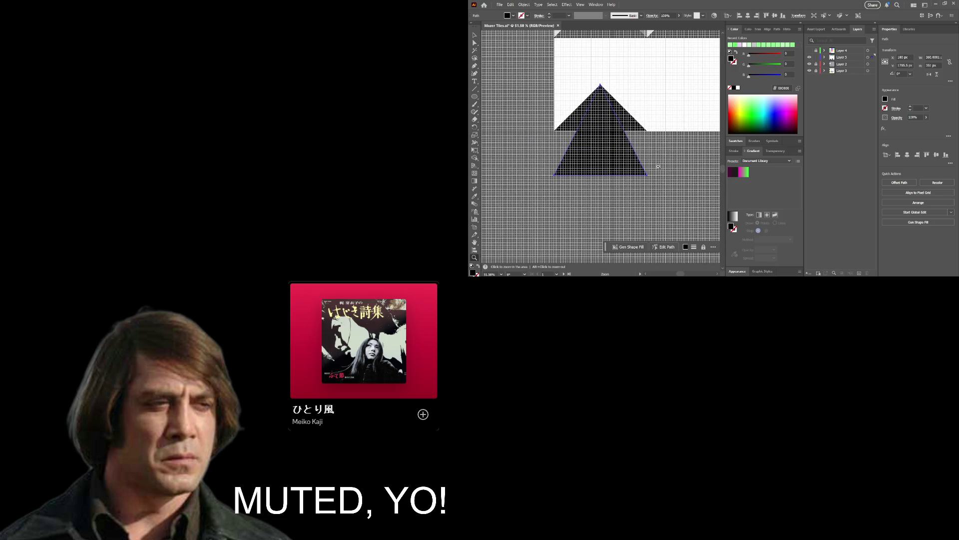
Stretch the lower triangle's bottom edge further down with Free Transform.
click(475, 35)
key(e)
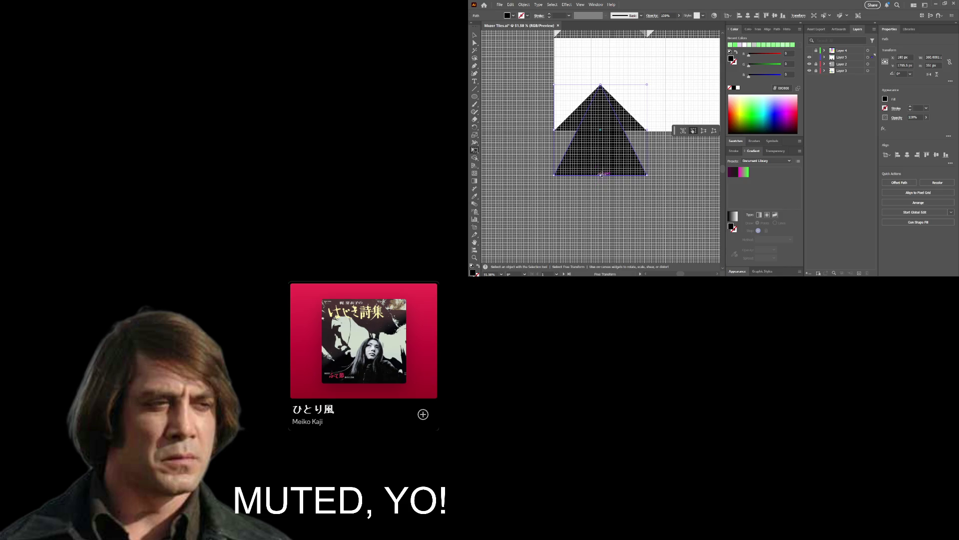
drag(600, 173, 581, 237)
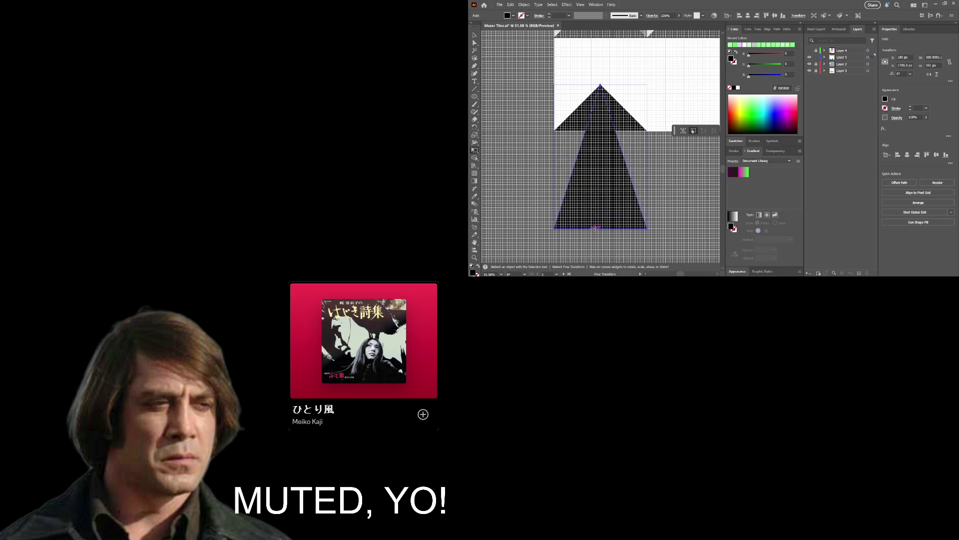
drag(581, 238, 583, 224)
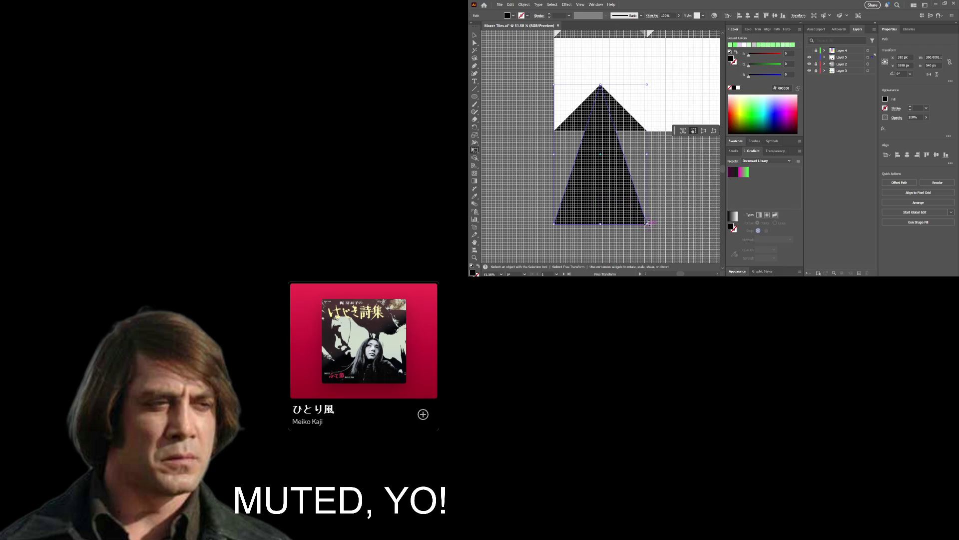
Undo a stray tilt and set the rotation pivot at the triangle's apex.
drag(648, 223, 627, 230)
key(ctrl+z)
key(r)
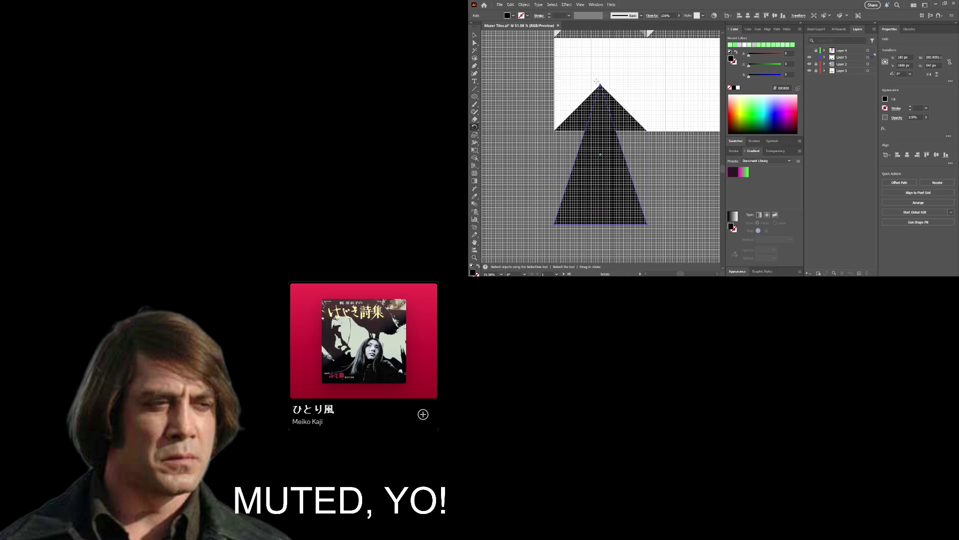
click(601, 85)
Rotate the lower triangle left around the apex and select both overlapping triangles.
mouse_move(647, 225)
mouse_down()
mouse_move(598, 236)
mouse_move(594, 248)
mouse_move(605, 249)
mouse_up()
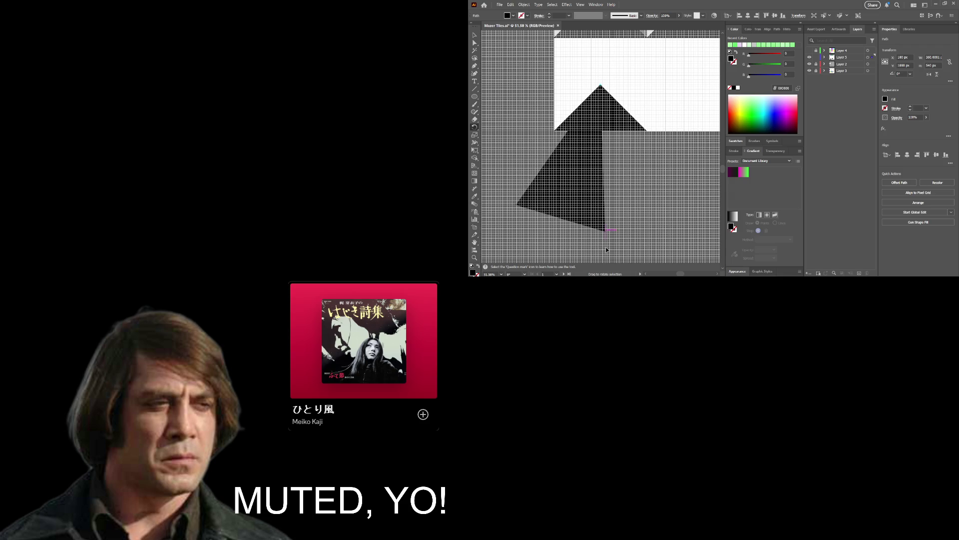
drag(605, 248, 606, 246)
click(475, 35)
drag(535, 64, 670, 151)
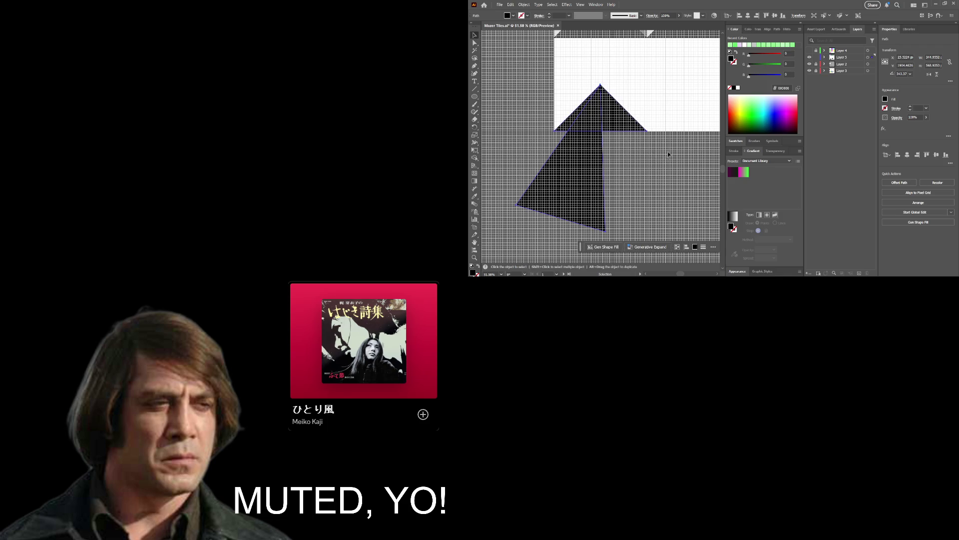
Split off the upper-right overlap with Shape Builder and delete the leftover lower piece.
click(475, 157)
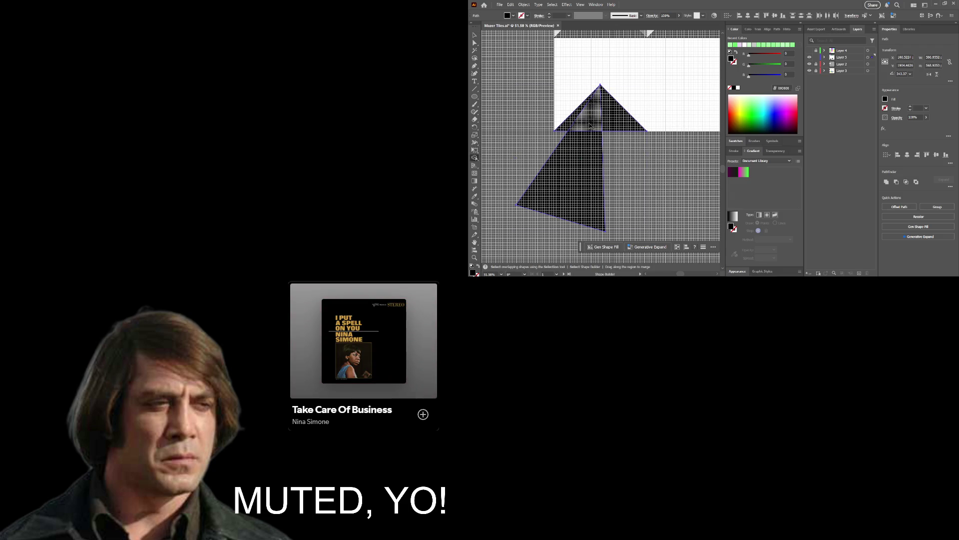
click(610, 118)
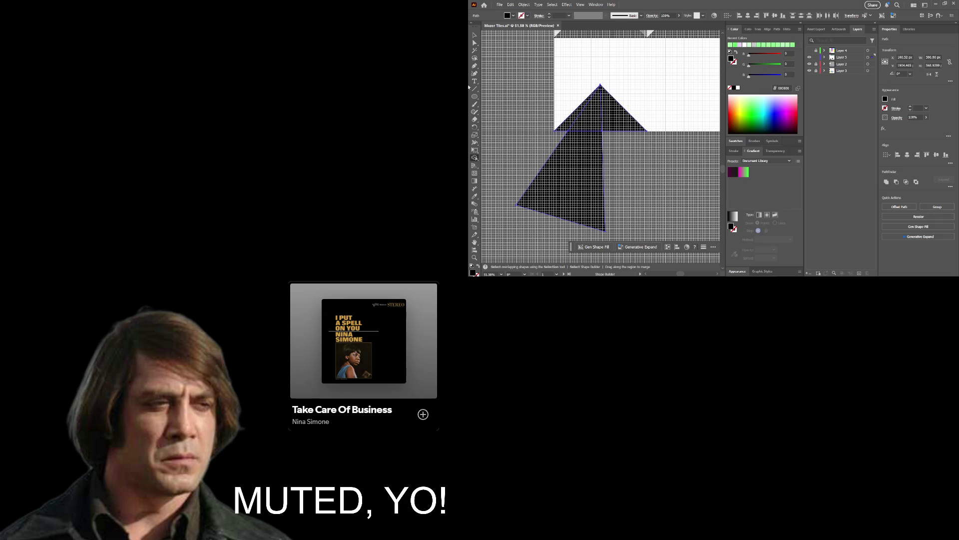
click(478, 36)
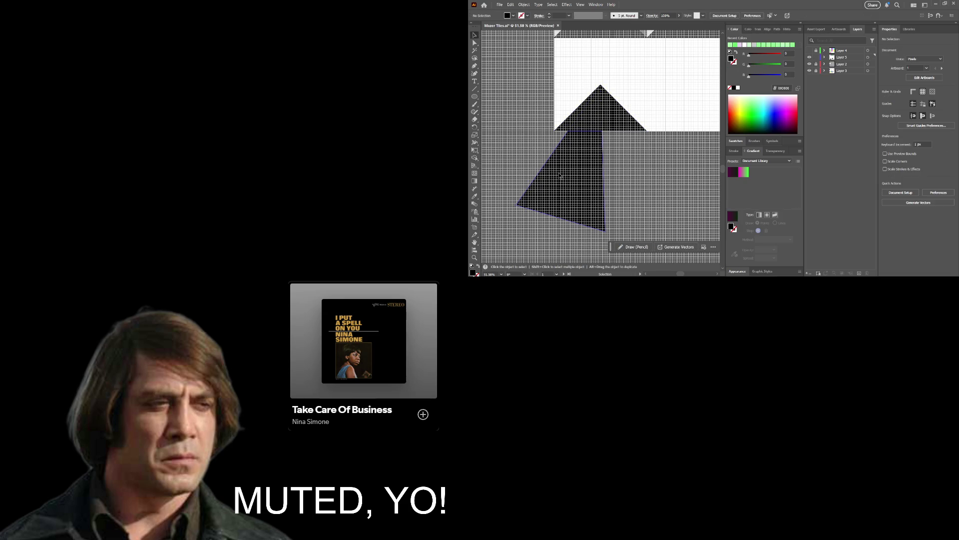
key(Delete)
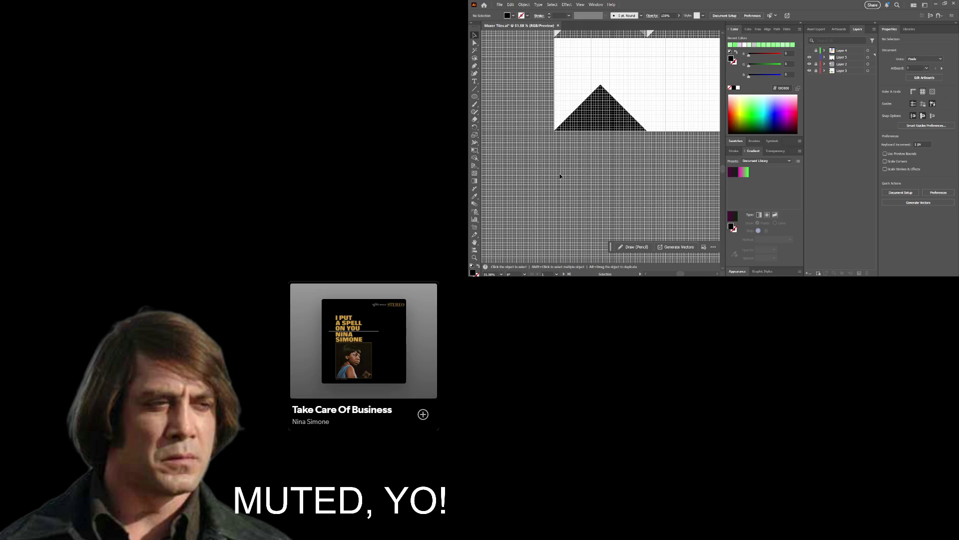
click(624, 114)
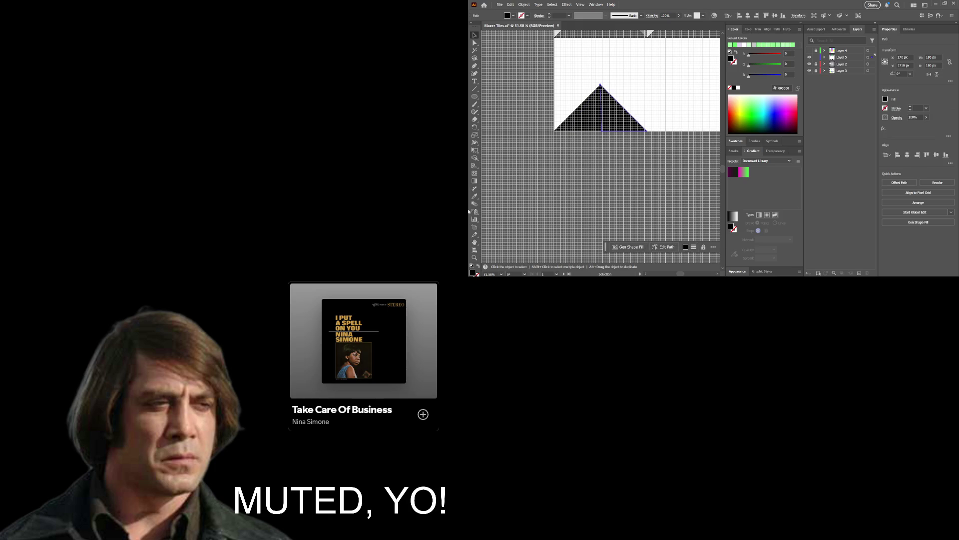
Hide the canvas grid and zoom in on the triangle tile.
key(z)
drag(676, 121, 644, 142)
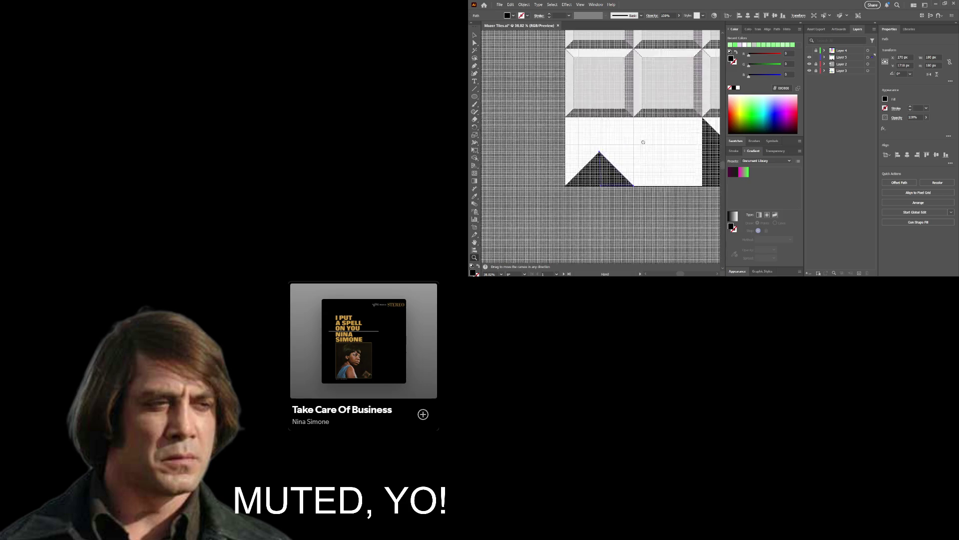
key(v)
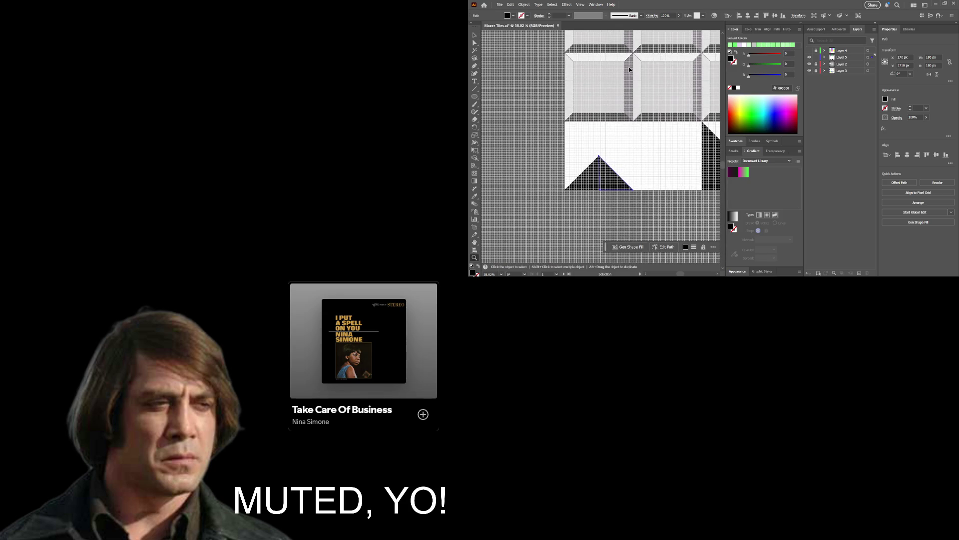
key(ctrl+apostrophe)
key(z)
click(621, 99)
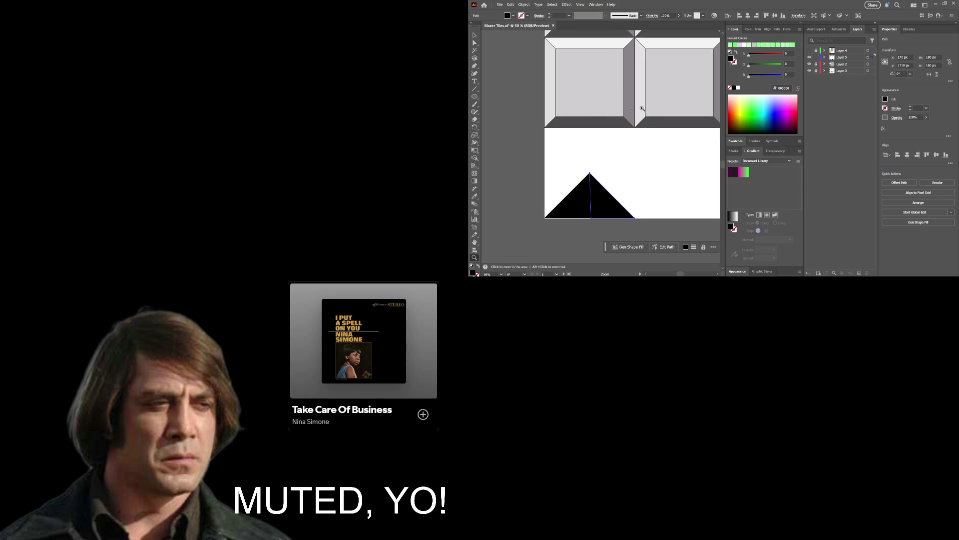
Give the pyramid's right half the tile's light grey with the Eyedropper.
click(603, 116)
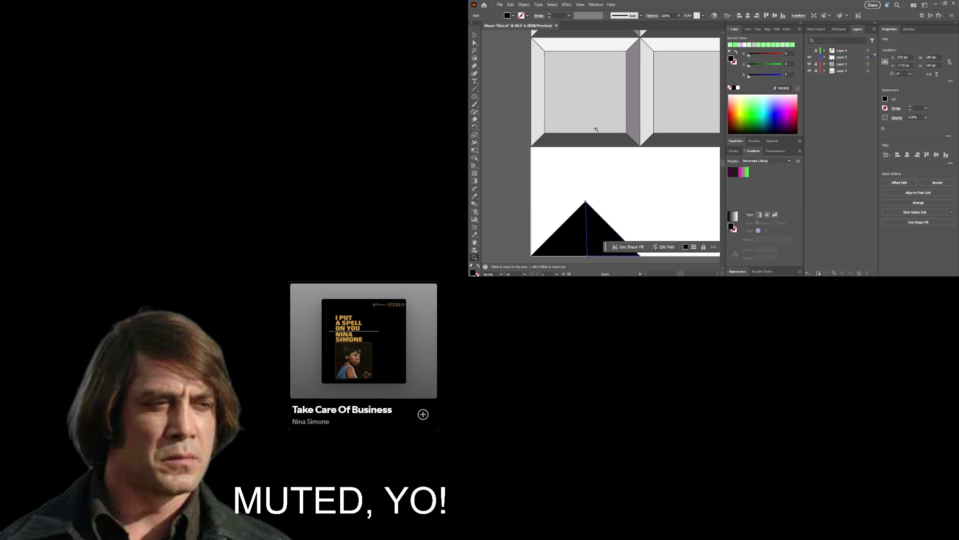
scroll(598, 137, up, 2)
drag(598, 137, 612, 80)
click(584, 155)
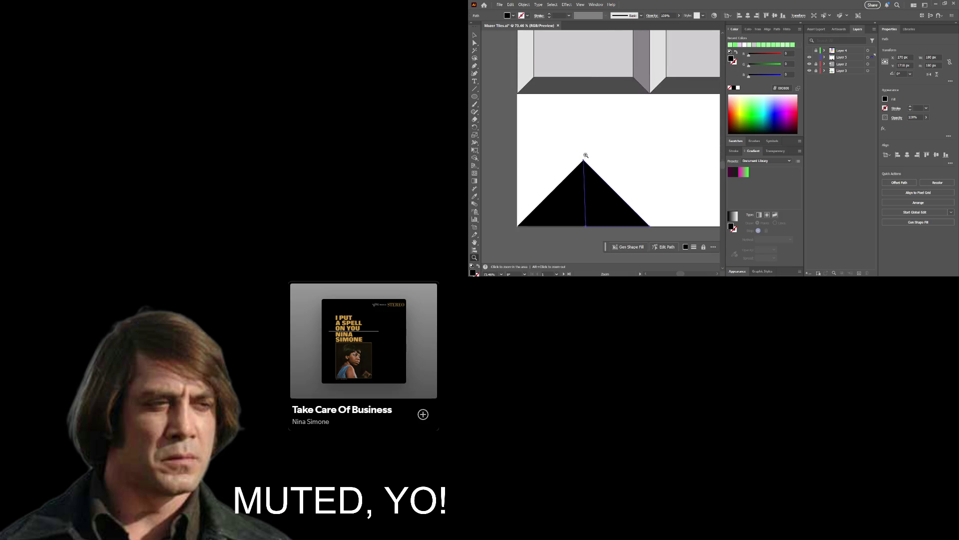
click(582, 199)
click(582, 199)
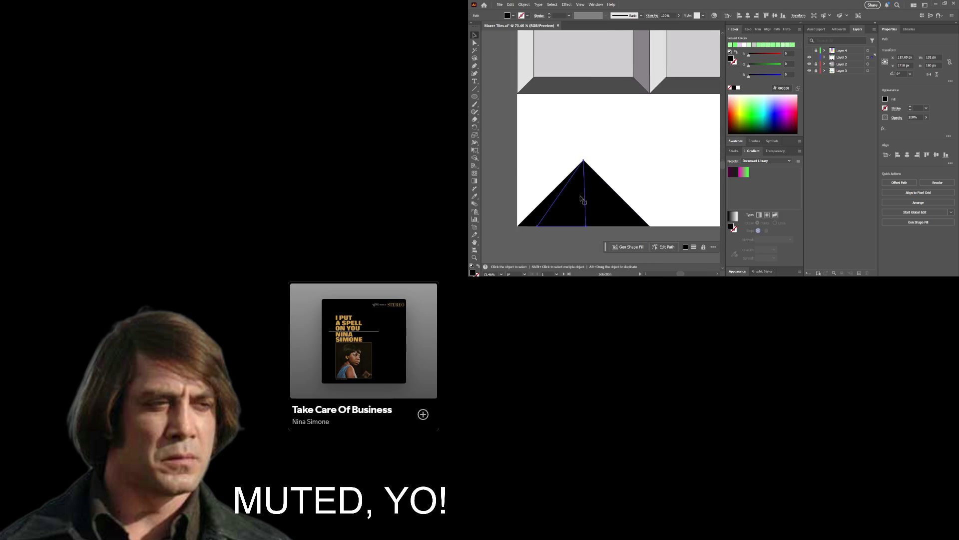
click(611, 210)
click(475, 196)
click(614, 50)
key(v)
Eyedrop that light grey onto the left outer sliver, then zoom out to the whole tile.
click(545, 213)
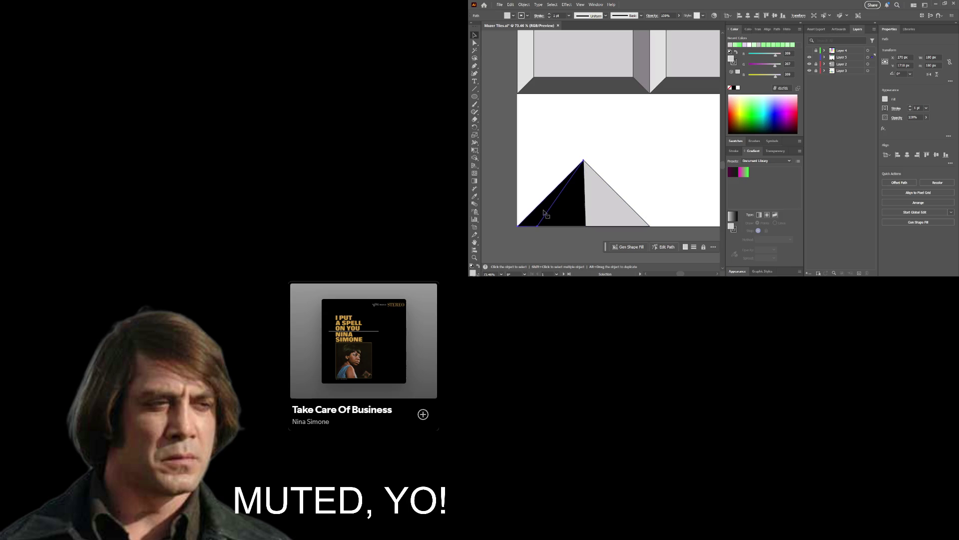
key(i)
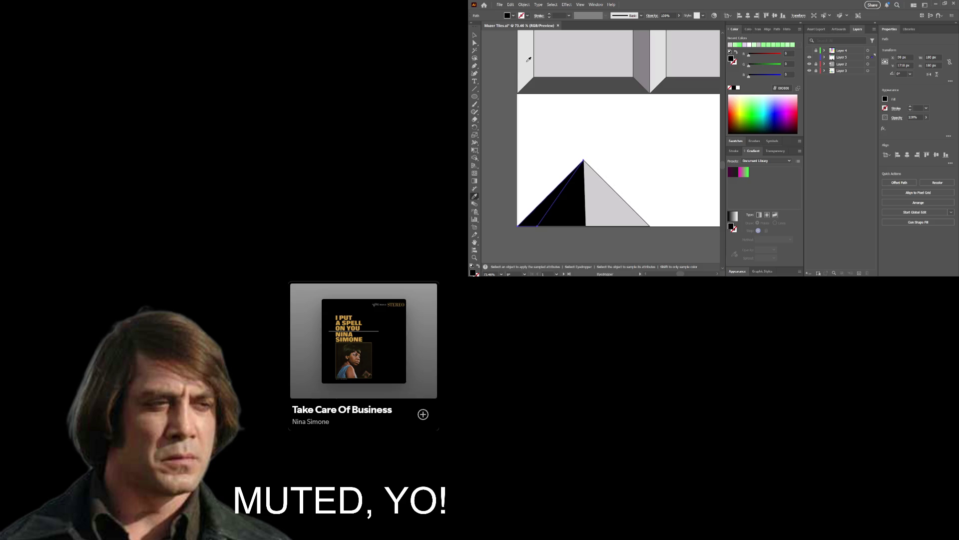
click(528, 60)
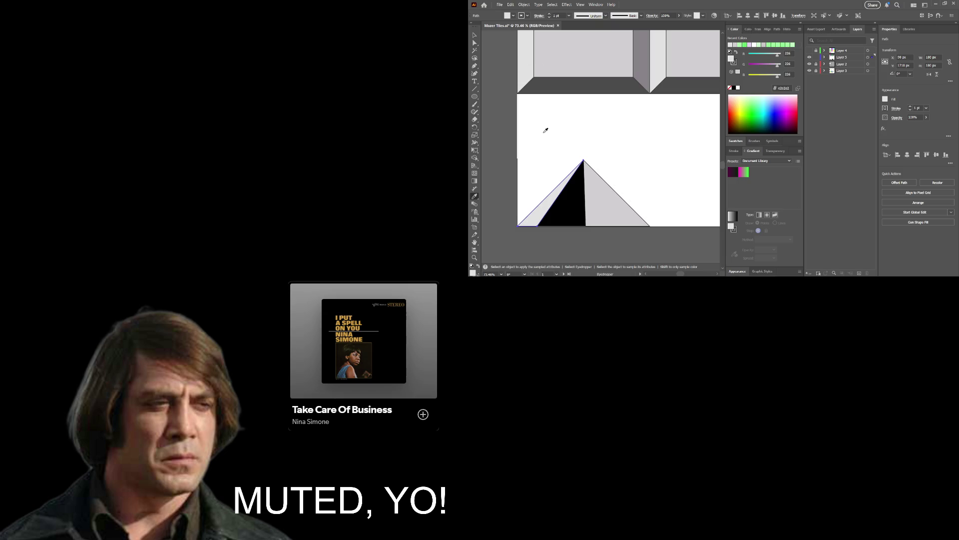
key(z)
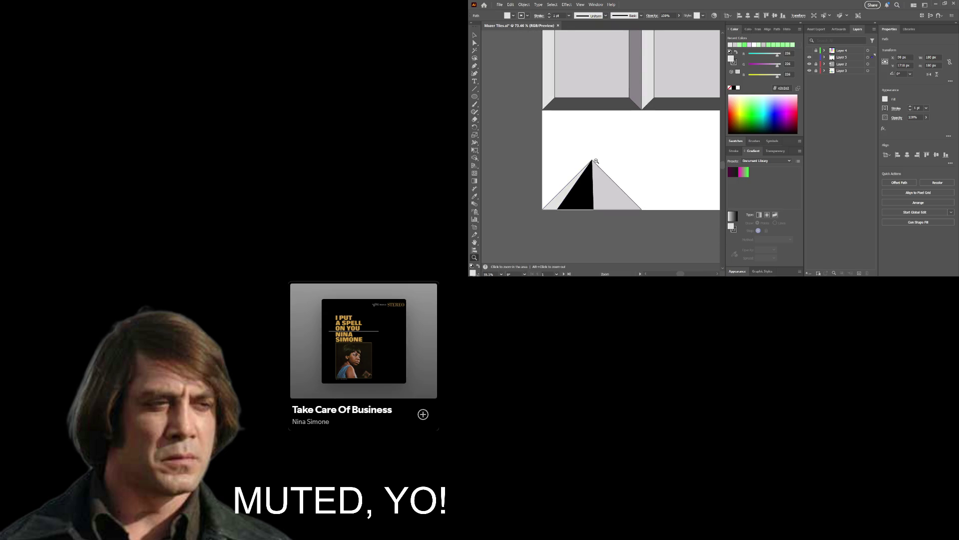
drag(618, 156, 593, 135)
key(v)
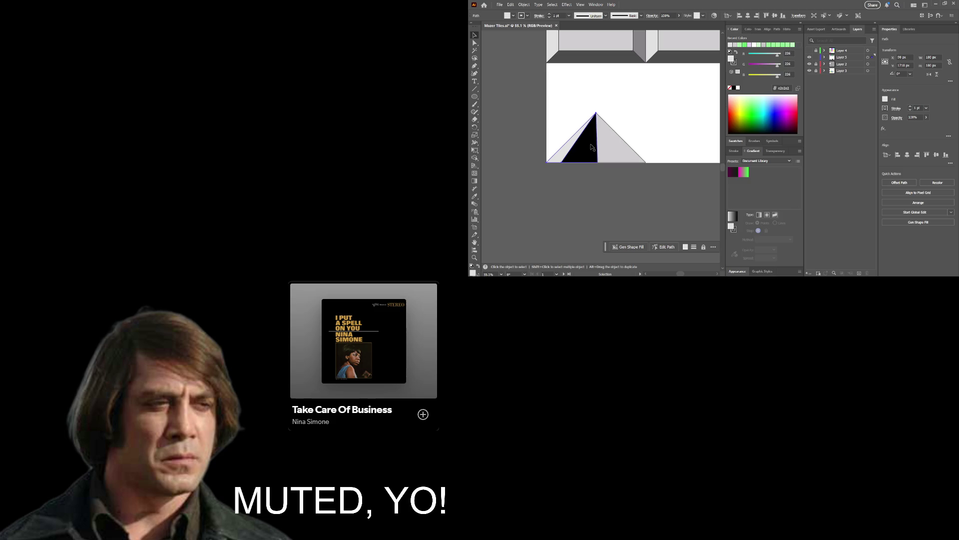
key(a)
click(584, 197)
key(z)
drag(568, 188, 505, 193)
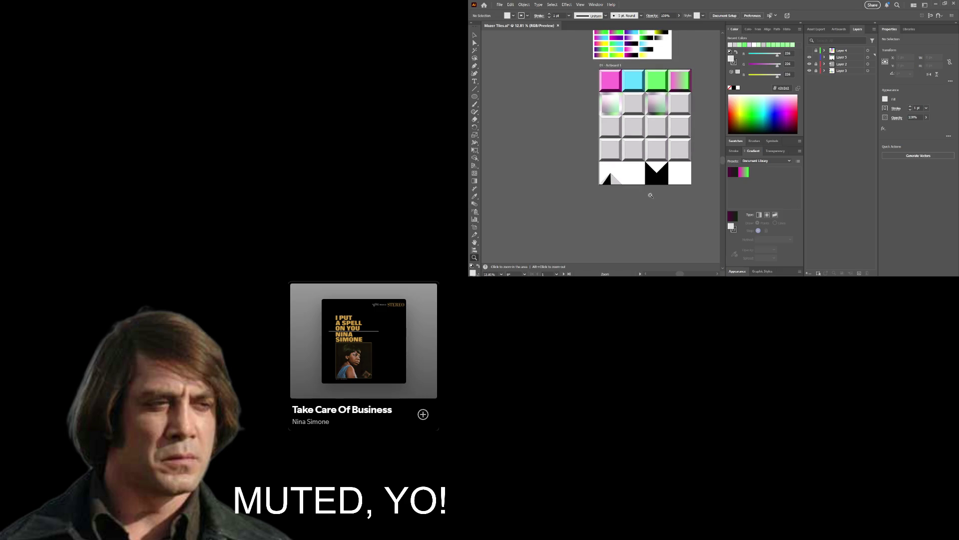
mouse_move(614, 159)
mouse_down()
mouse_move(640, 161)
mouse_move(621, 171)
mouse_up()
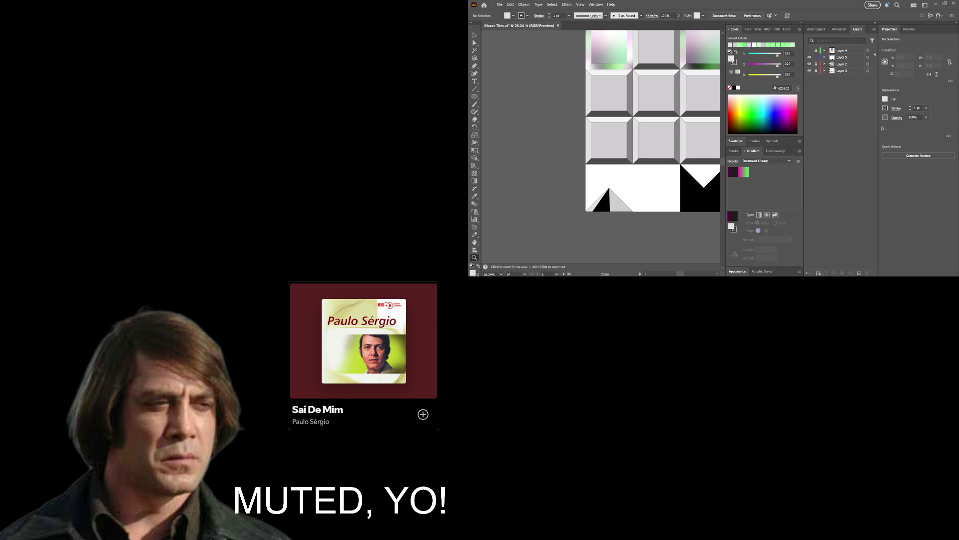
scroll(620, 165, up, 5)
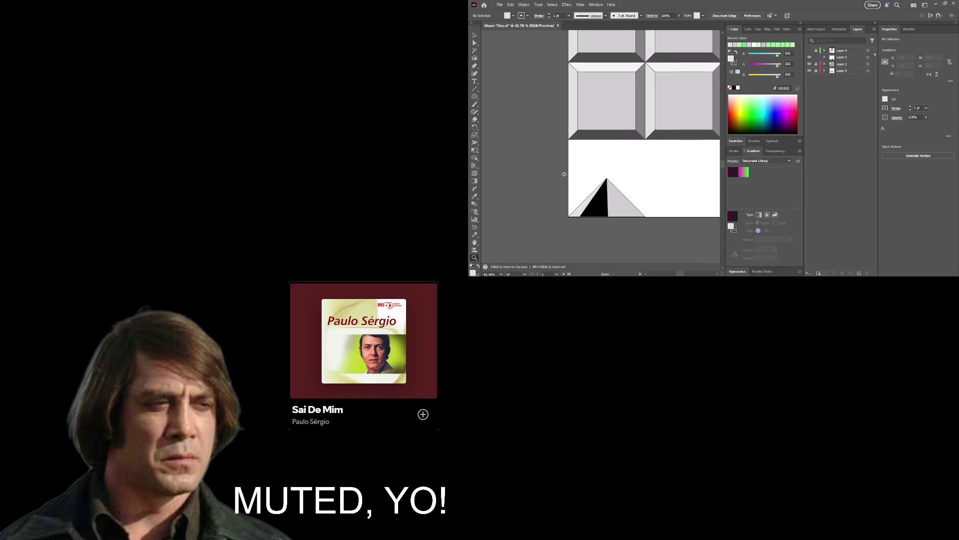
drag(599, 143, 626, 128)
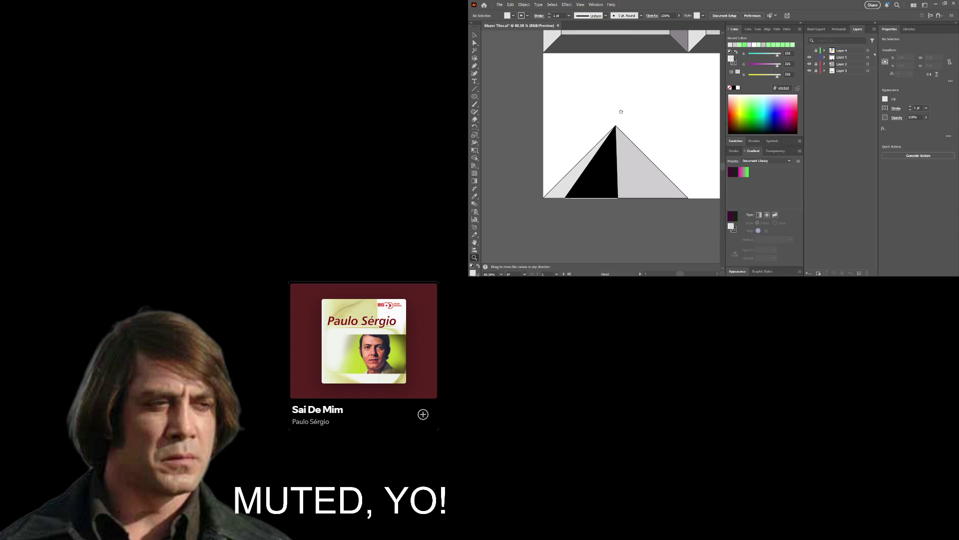
key(e)
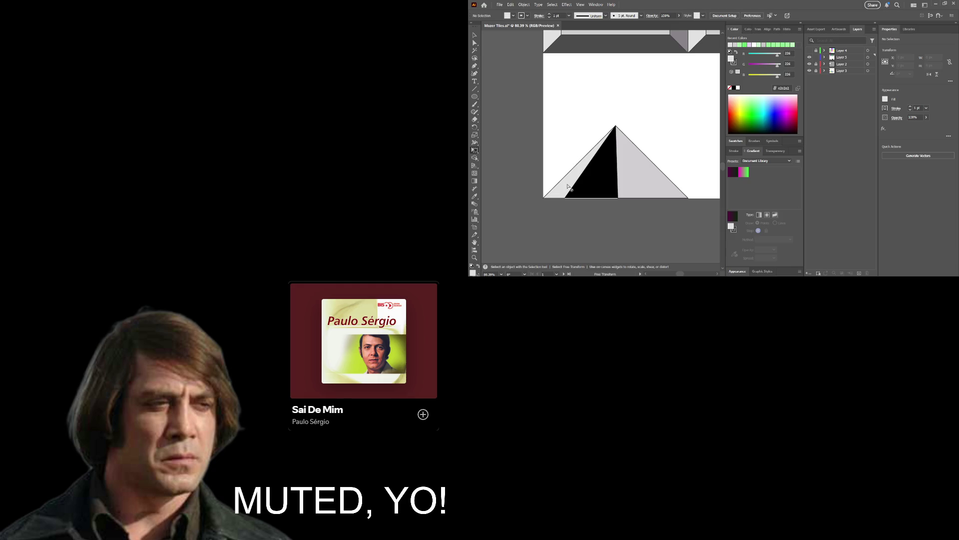
key(h)
key(z)
scroll(635, 151, down, 4)
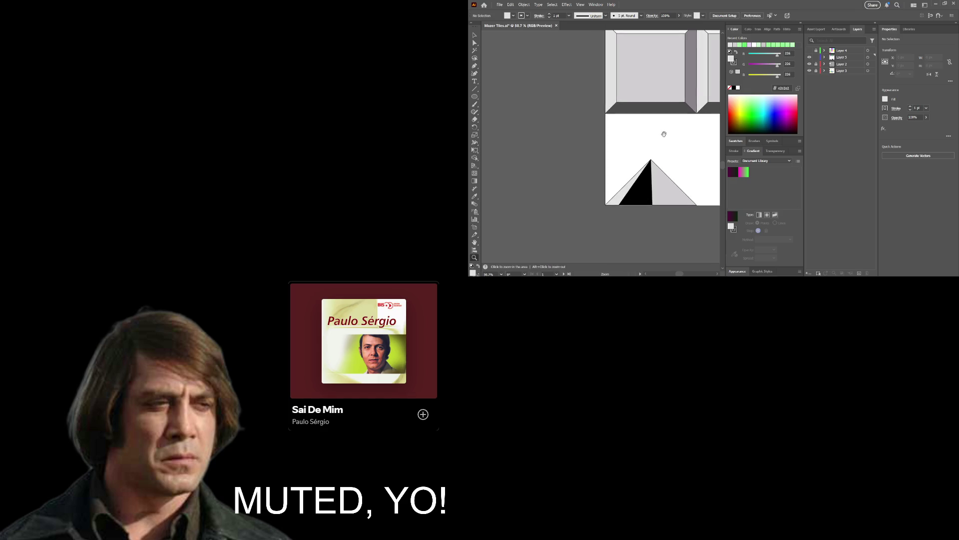
drag(635, 151, 520, 184)
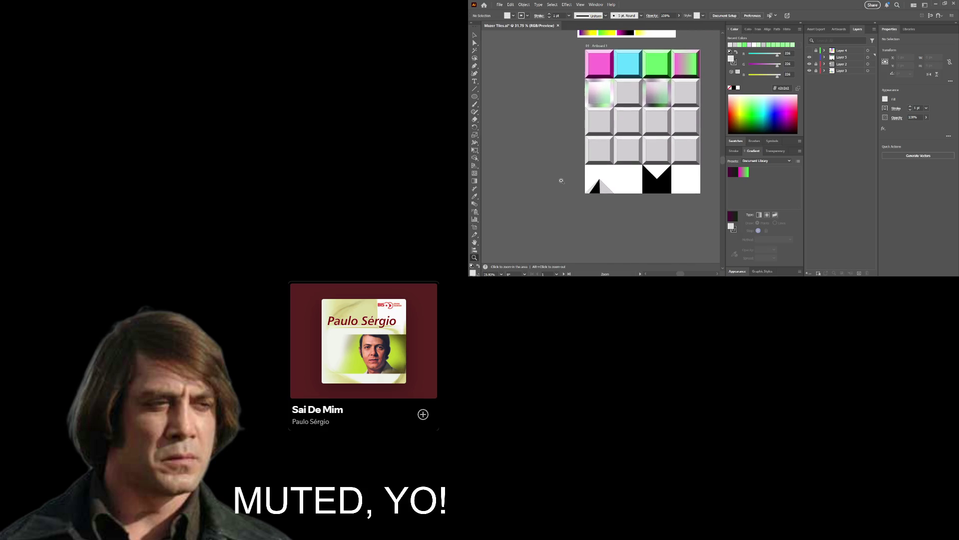
key(e)
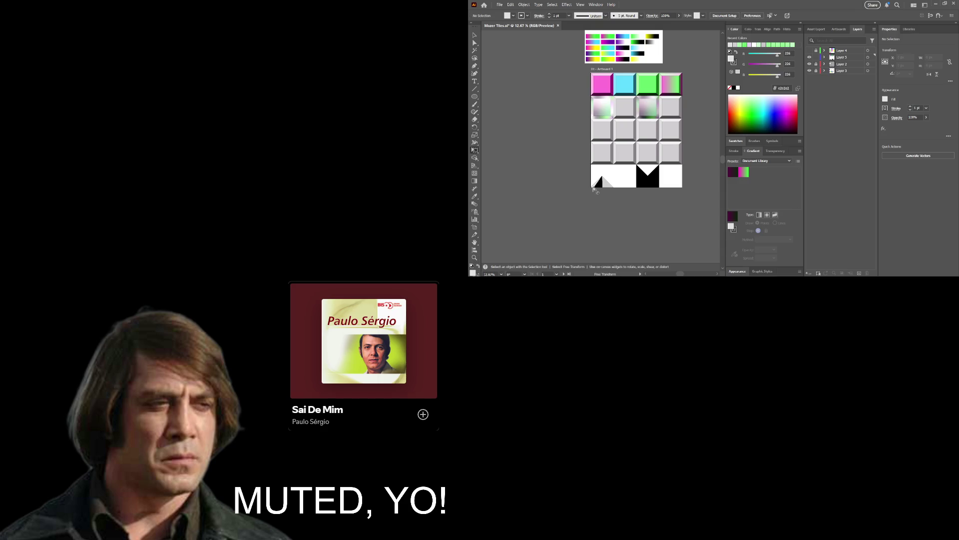
key(v)
click(594, 188)
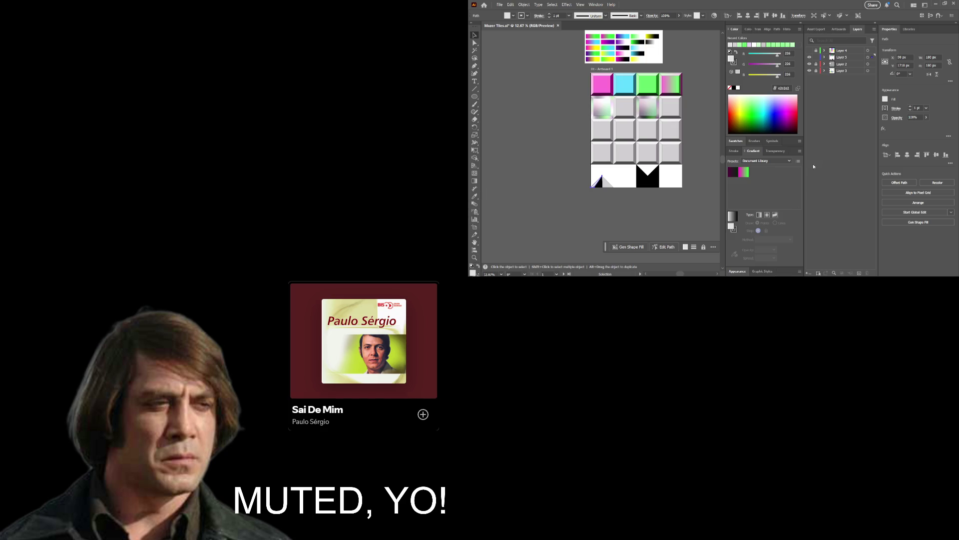
Pick white from the colour spectrum as the current colour.
drag(625, 42, 644, 46)
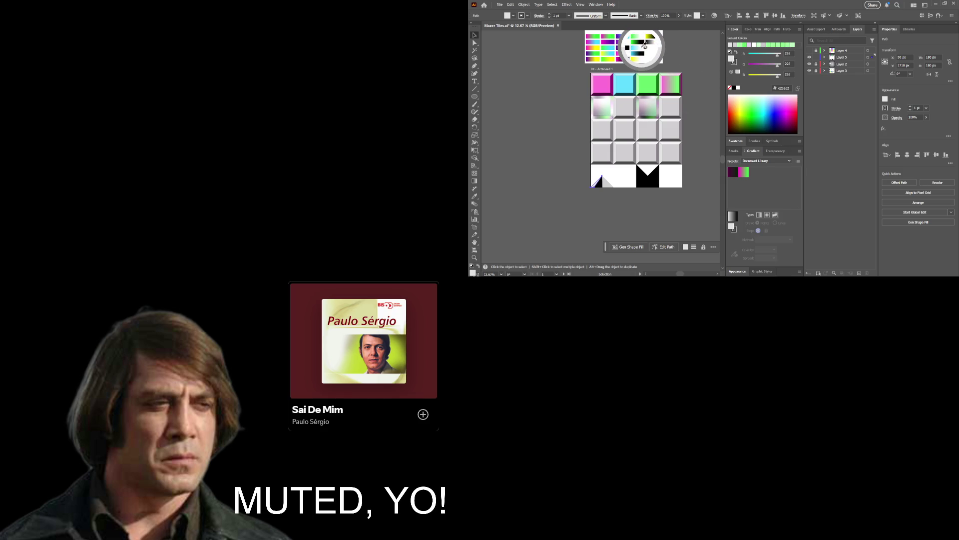
drag(645, 46, 676, 125)
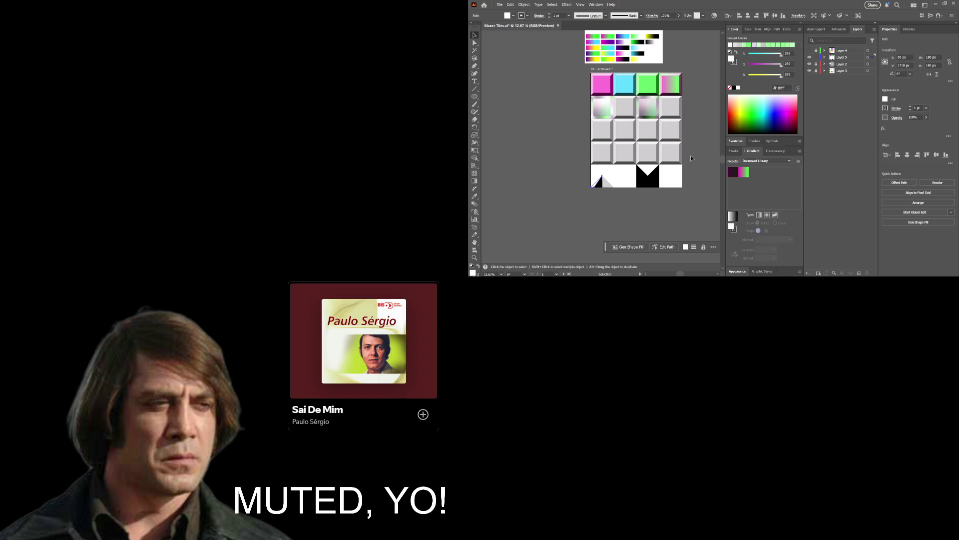
click(571, 167)
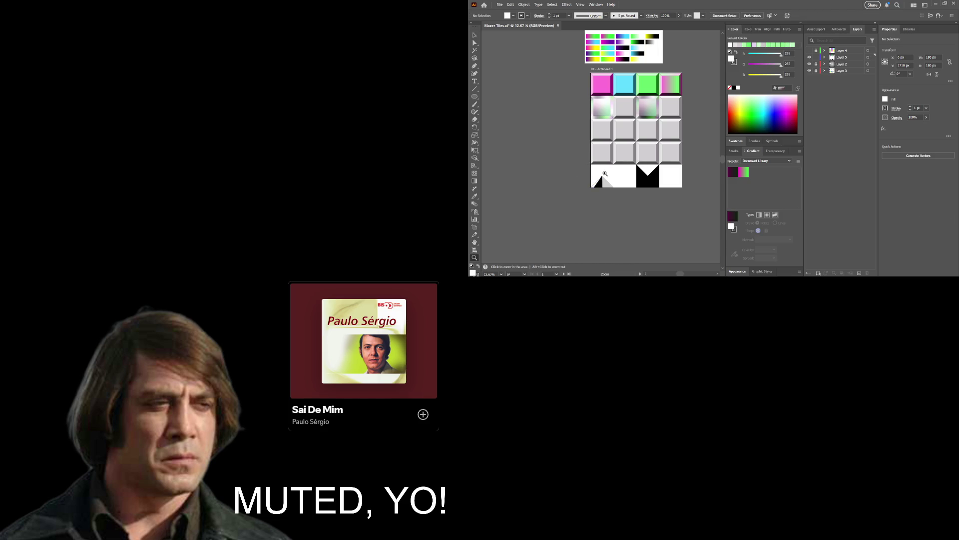
Select the pyramid's black face and apply the black-to-white gradient swatch.
key(a)
click(652, 190)
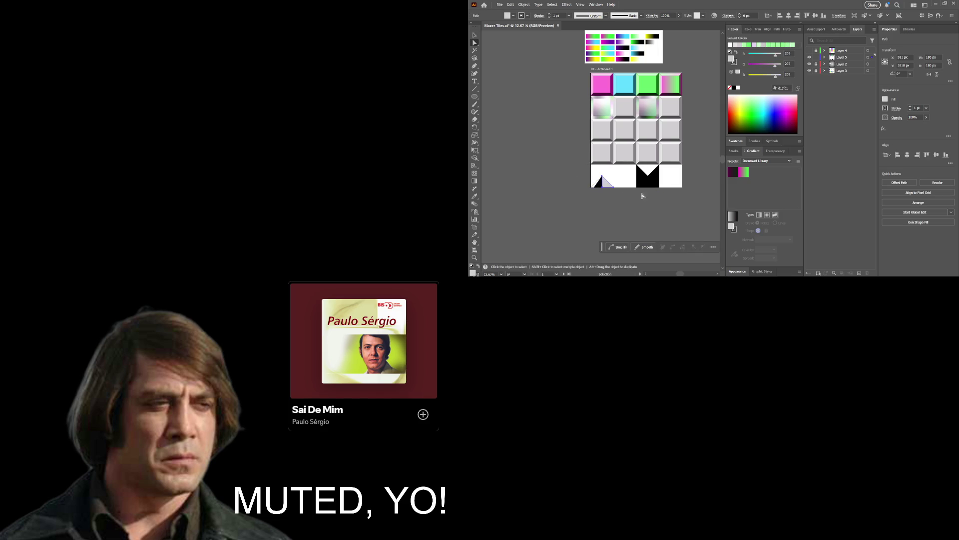
key(z)
click(646, 211)
mouse_move(595, 184)
mouse_down()
mouse_move(609, 192)
mouse_move(638, 177)
mouse_up()
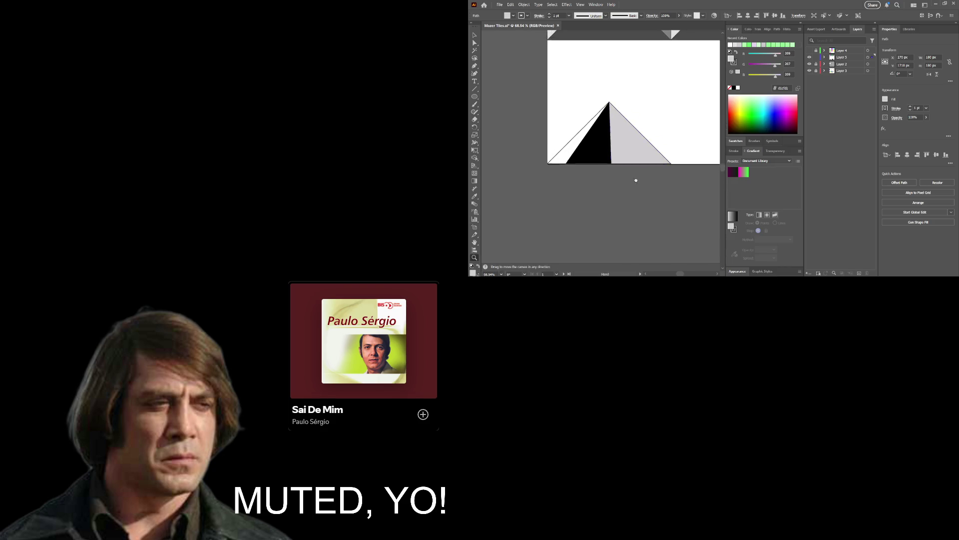
key(a)
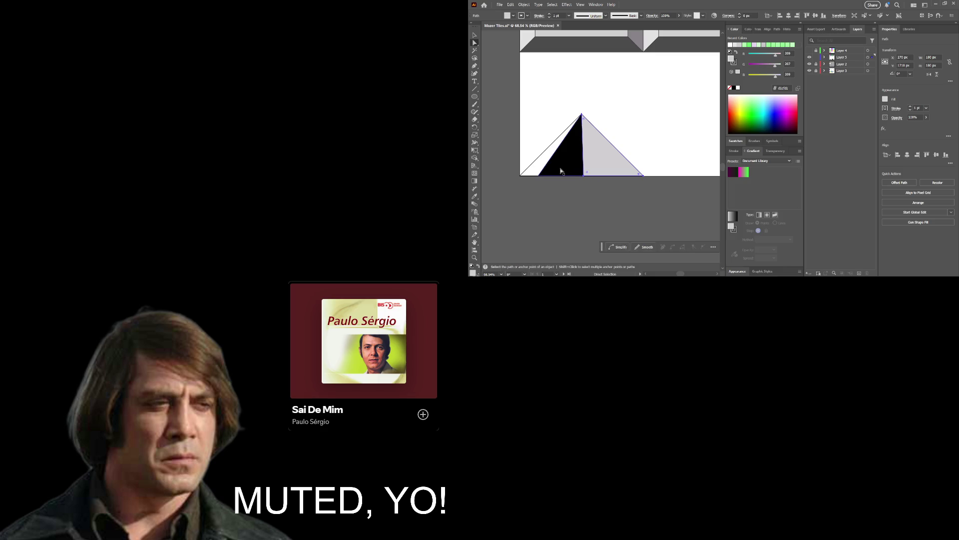
click(561, 171)
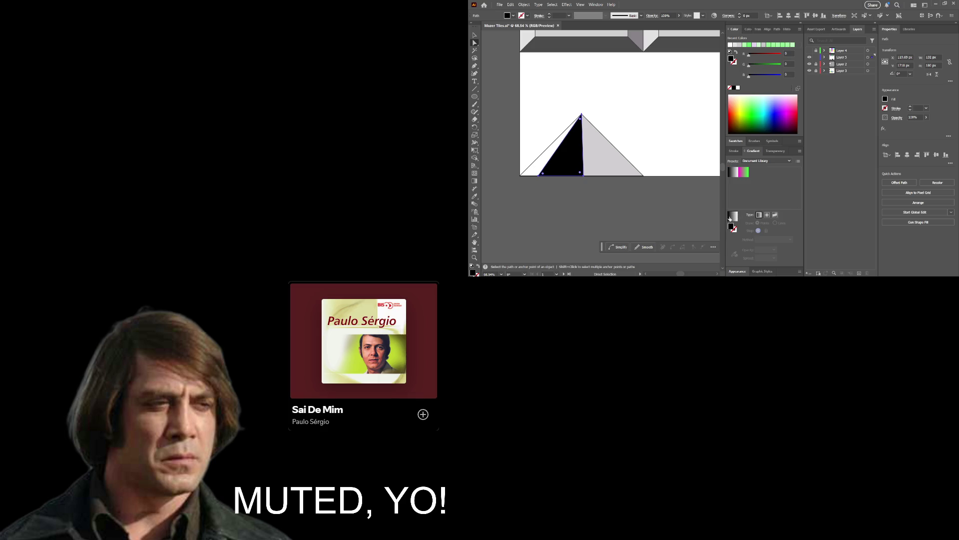
click(735, 217)
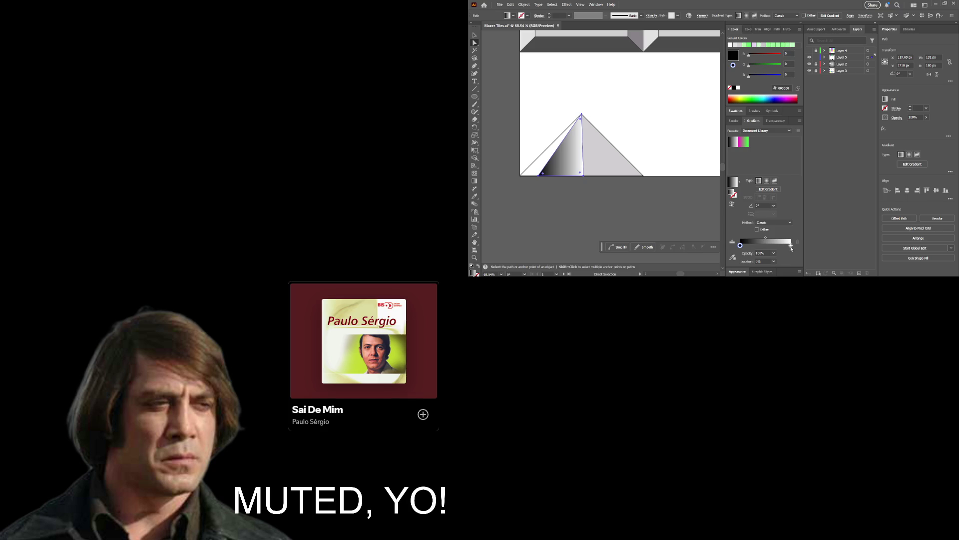
Move the gradient stops to about 21% white and 65% black, removing an extra stop.
mouse_move(791, 245)
mouse_down()
mouse_move(751, 245)
mouse_move(791, 246)
mouse_up()
drag(740, 246, 790, 245)
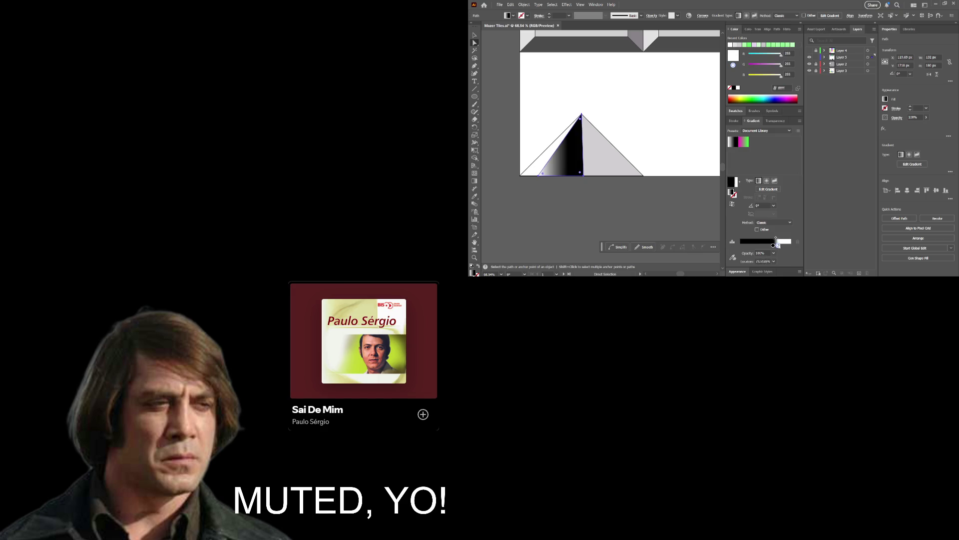
click(643, 202)
key(z)
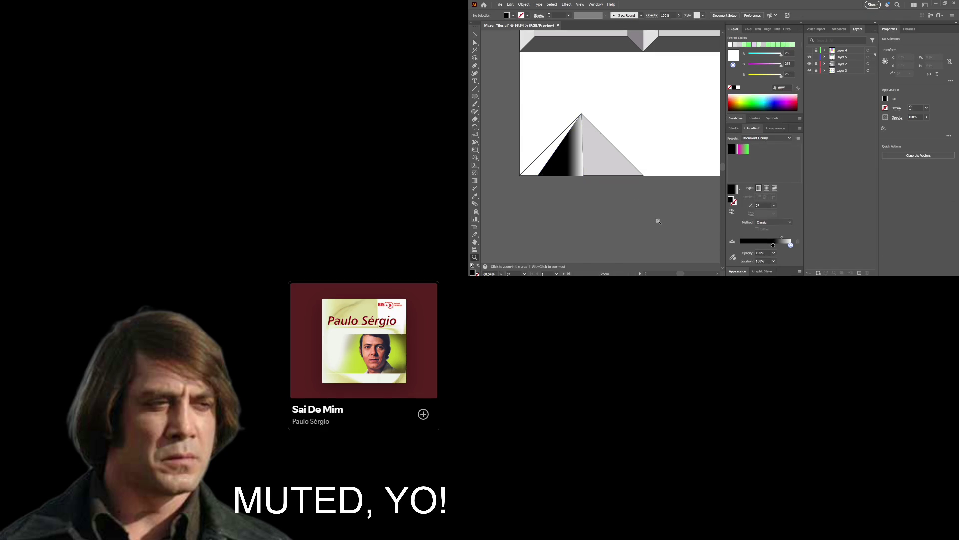
click(767, 246)
mouse_move(766, 245)
mouse_down()
mouse_move(714, 249)
mouse_move(745, 252)
mouse_move(726, 252)
mouse_up()
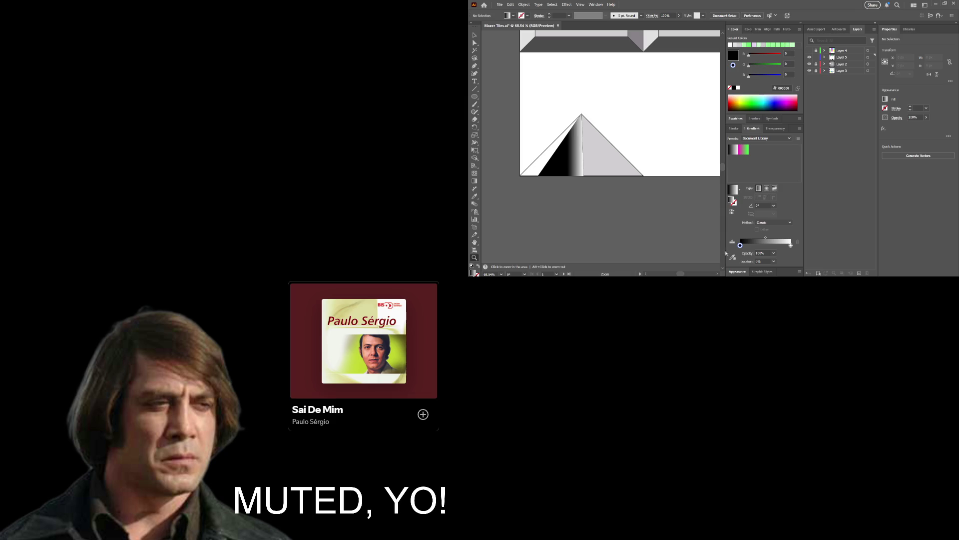
Drag a short Gradient tool vector across the face to tighten the transition, then zoom out.
click(475, 181)
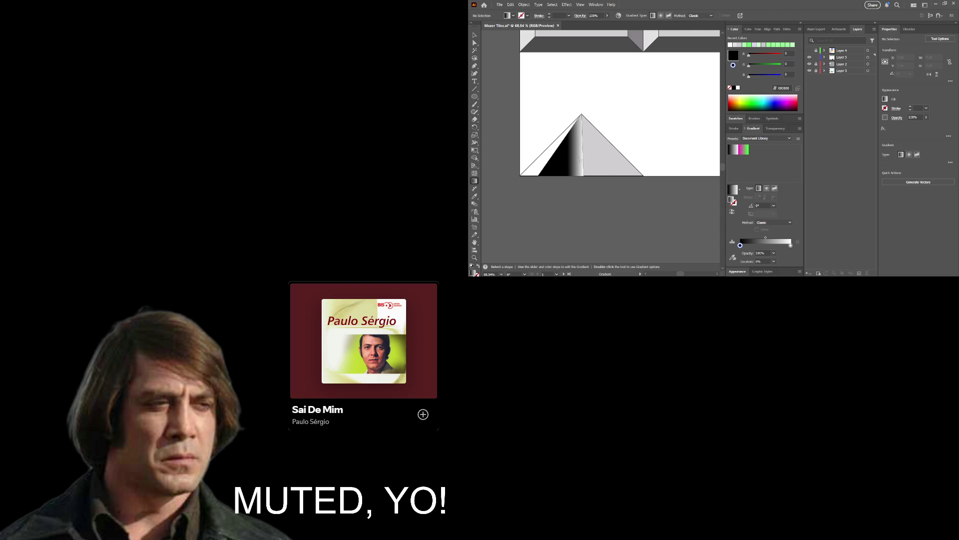
click(555, 164)
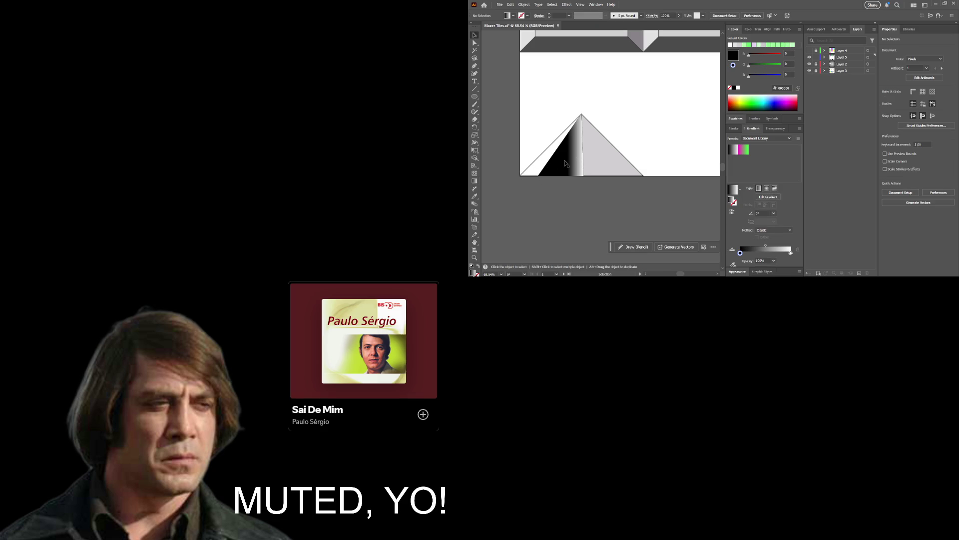
key(v)
click(475, 181)
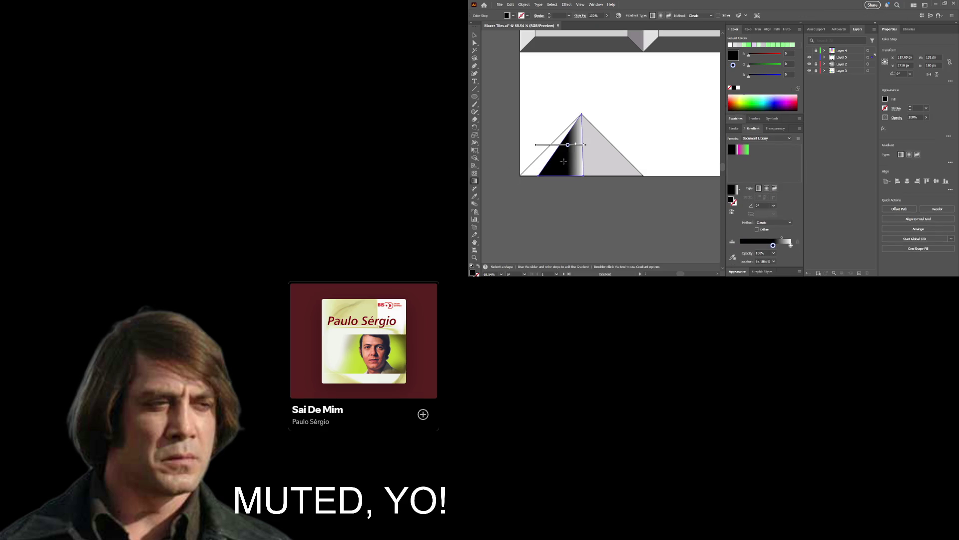
mouse_move(560, 155)
mouse_down()
mouse_move(597, 153)
mouse_move(564, 148)
mouse_up()
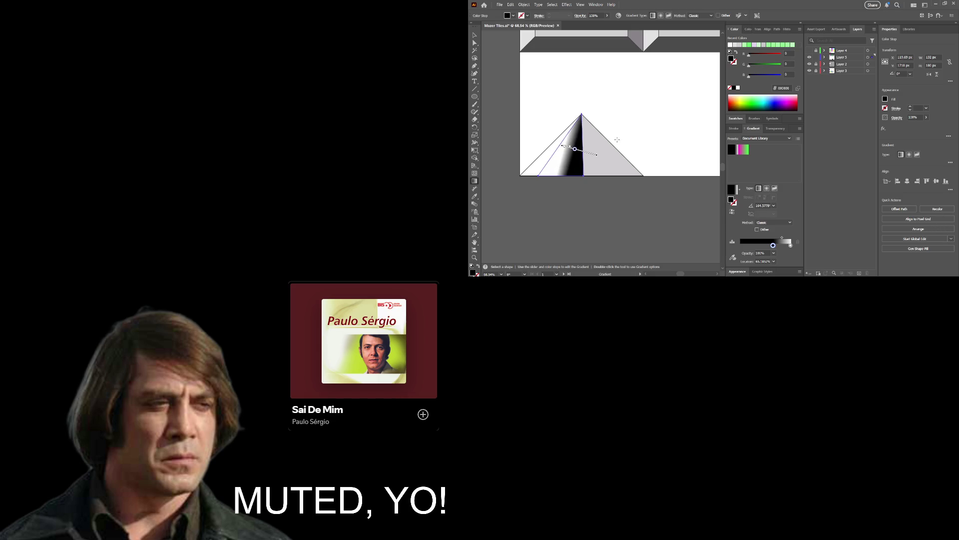
key(ctrl+shift+a)
key(z)
drag(622, 136, 560, 136)
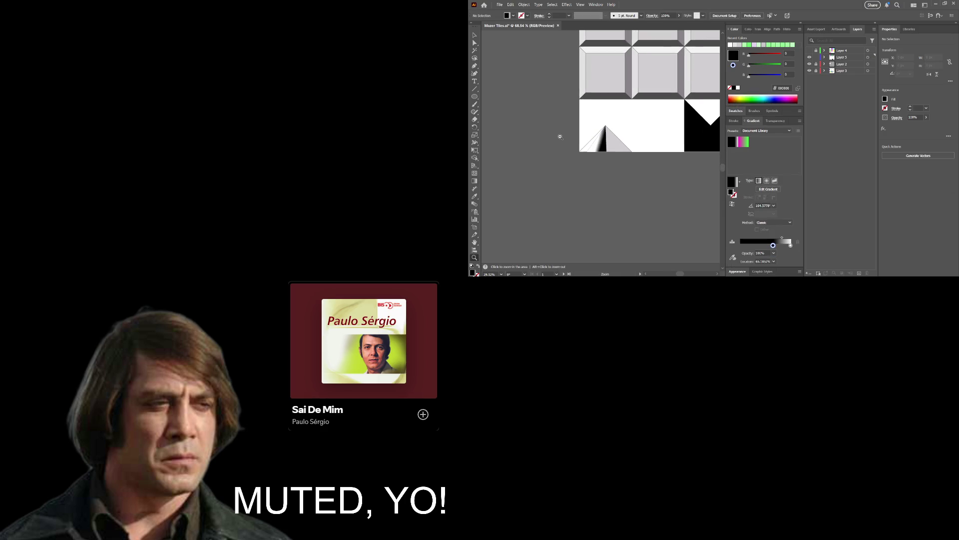
Select the pyramid's white left piece and zoom in closely on it.
key(v)
click(607, 145)
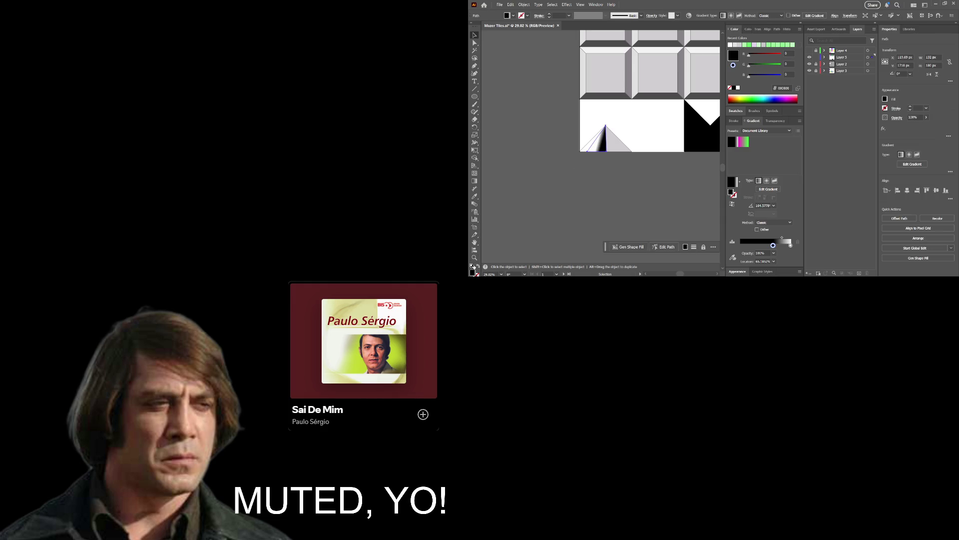
drag(605, 146, 650, 129)
key(ctrl+z)
click(585, 149)
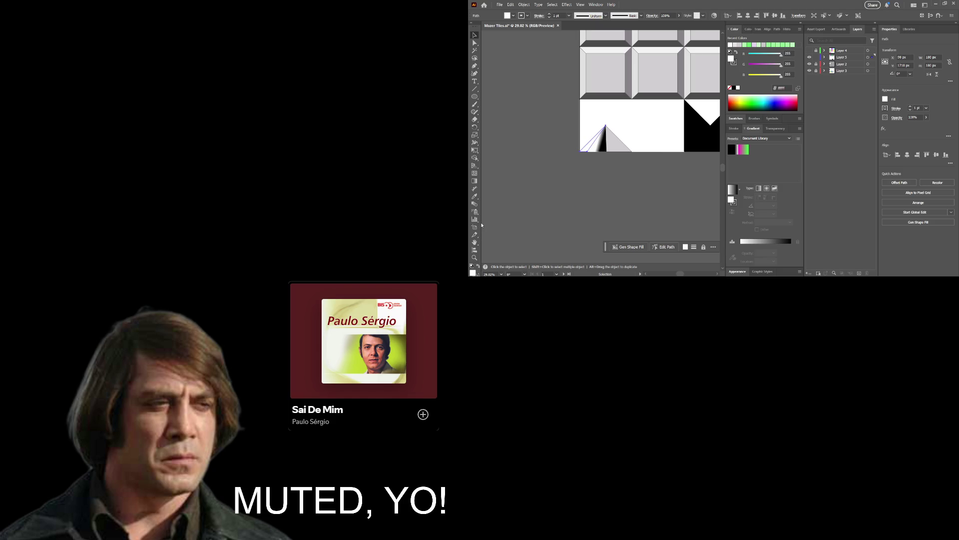
key(z)
drag(512, 250, 517, 249)
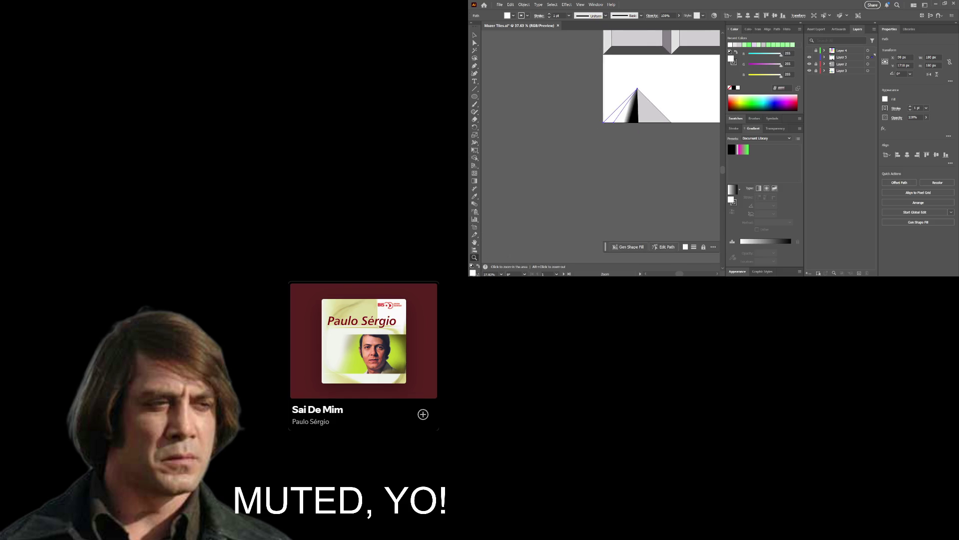
drag(476, 23, 511, 30)
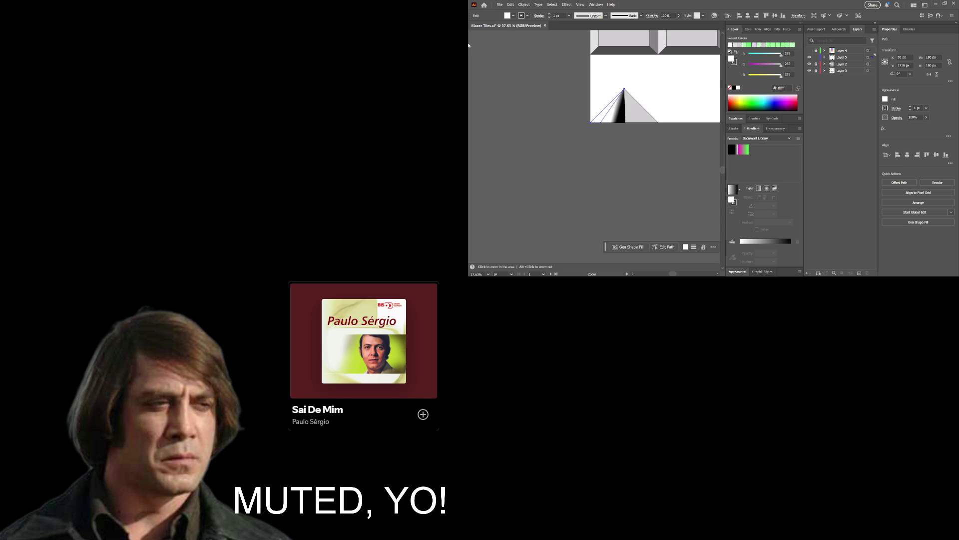
mouse_move(469, 45)
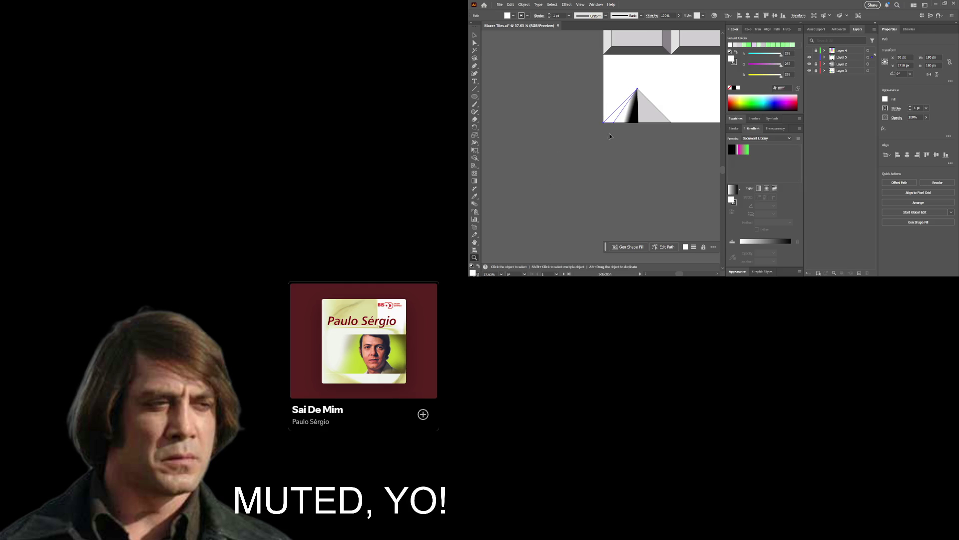
drag(643, 65, 681, 96)
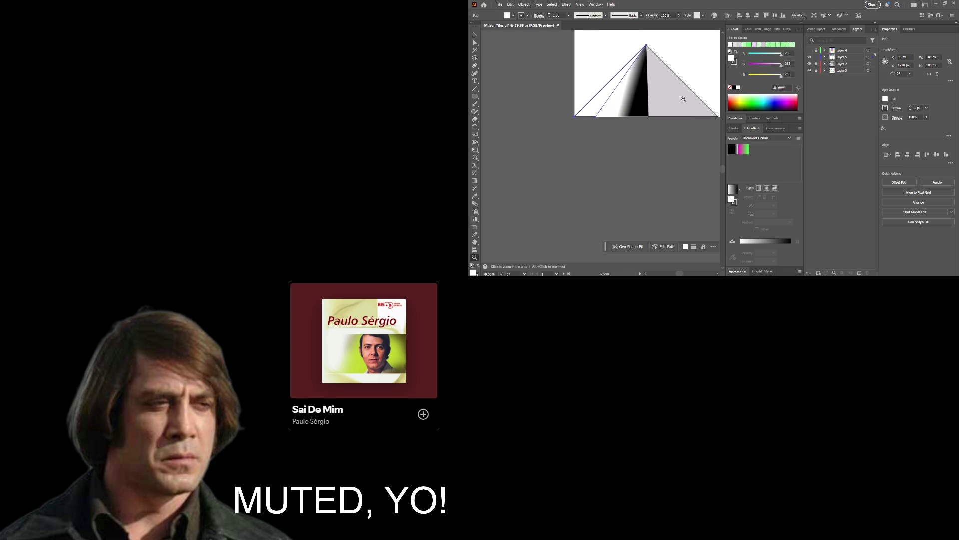
drag(616, 138, 642, 145)
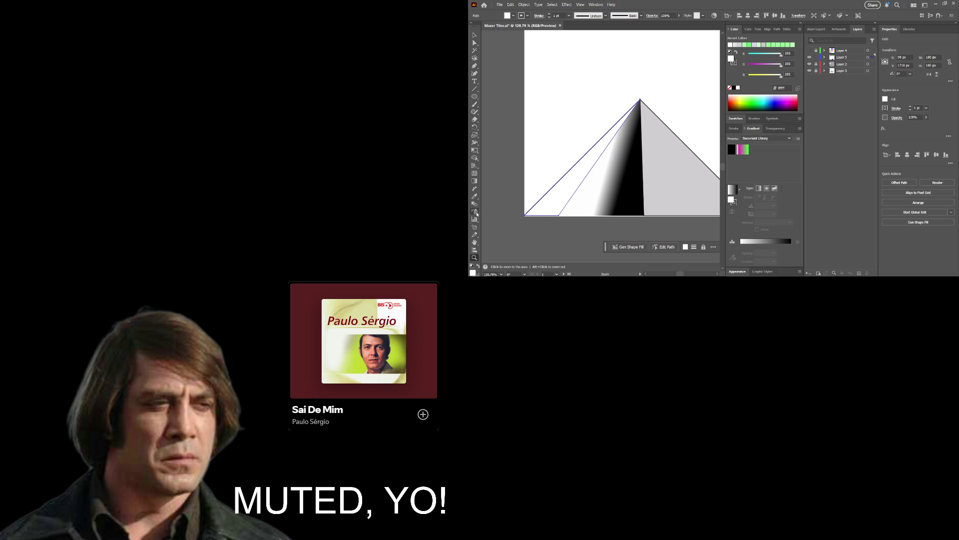
Set the piece's stroke to None, then deselect and zoom back out to the tile.
click(478, 274)
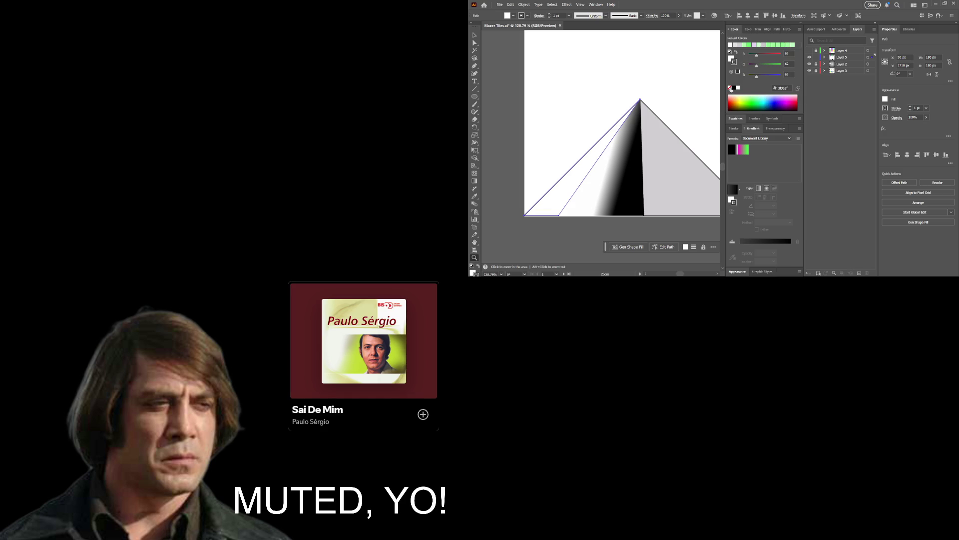
click(731, 88)
key(ctrl+shift+a)
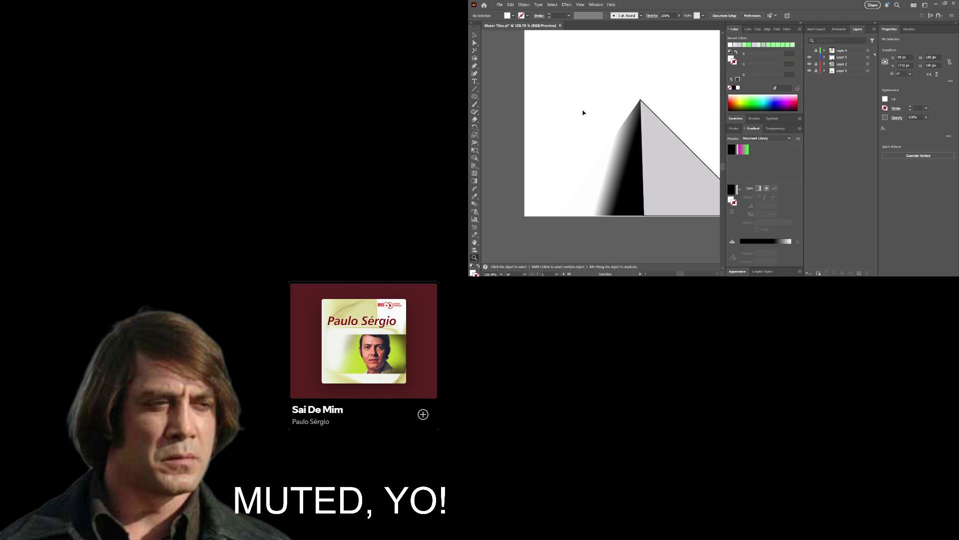
key(v)
key(z)
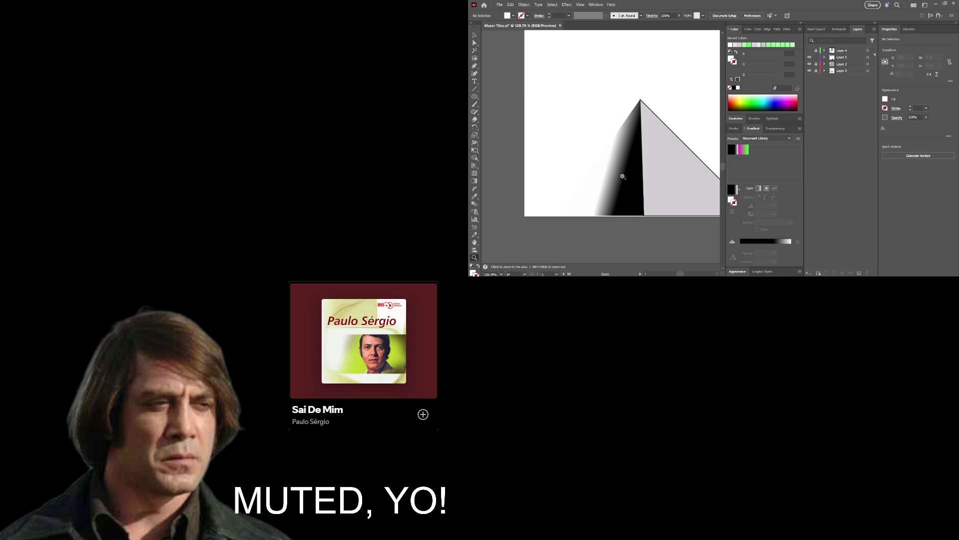
drag(622, 176, 606, 164)
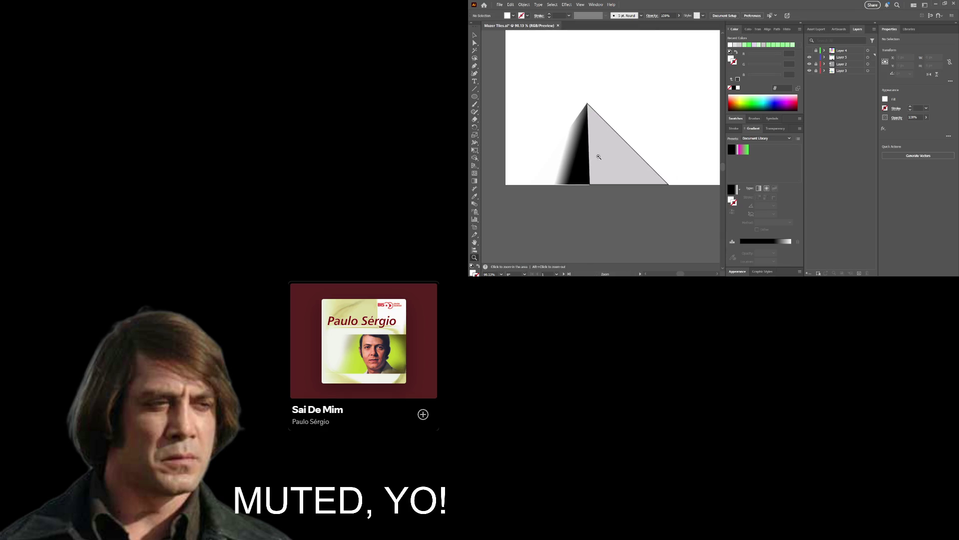
alt+click(568, 159)
drag(563, 159, 601, 161)
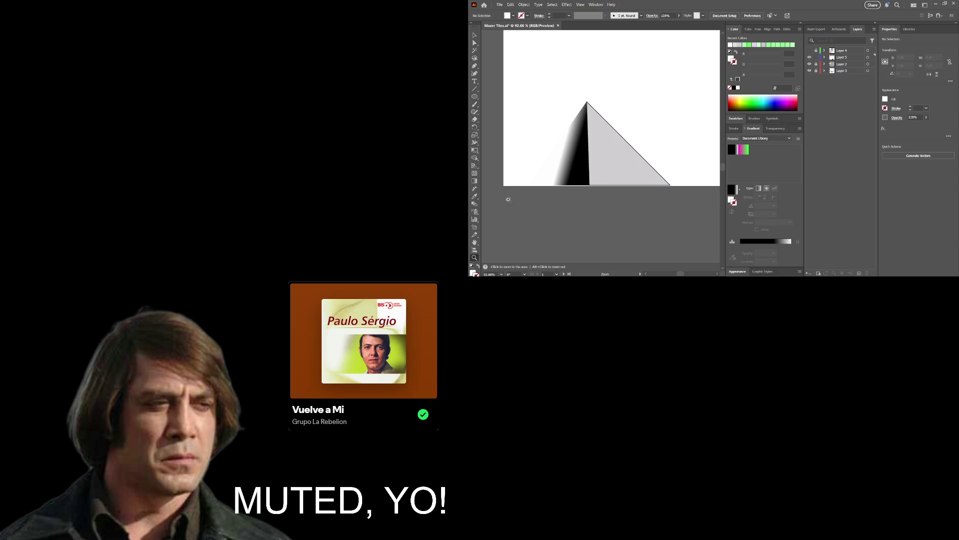
key(a)
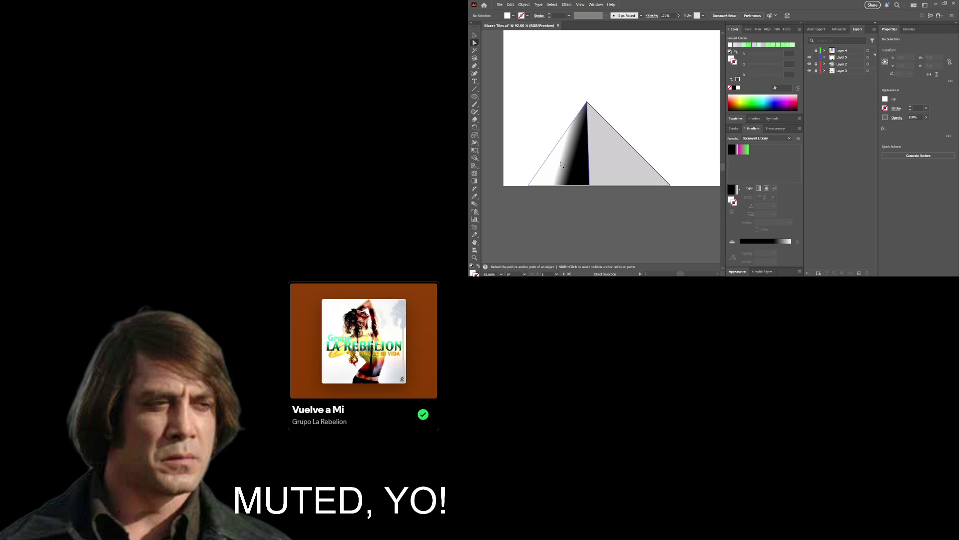
click(475, 34)
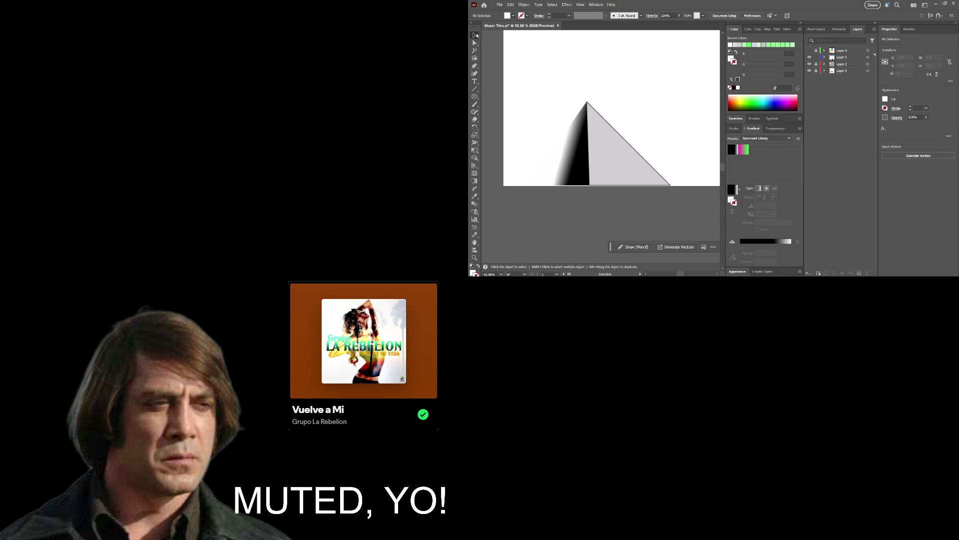
Select all and set the pyramid triangle's stroke to None.
key(ctrl+a)
key(a)
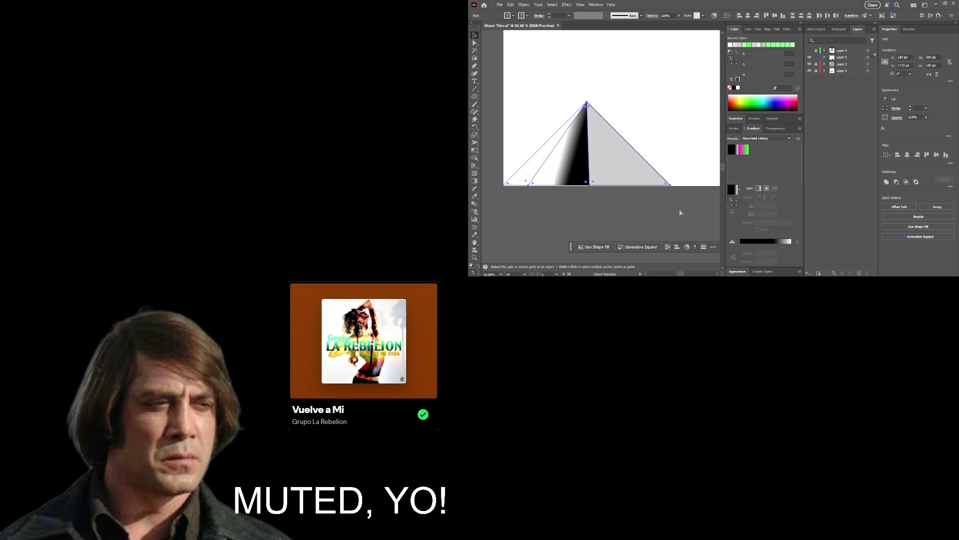
key(v)
click(730, 88)
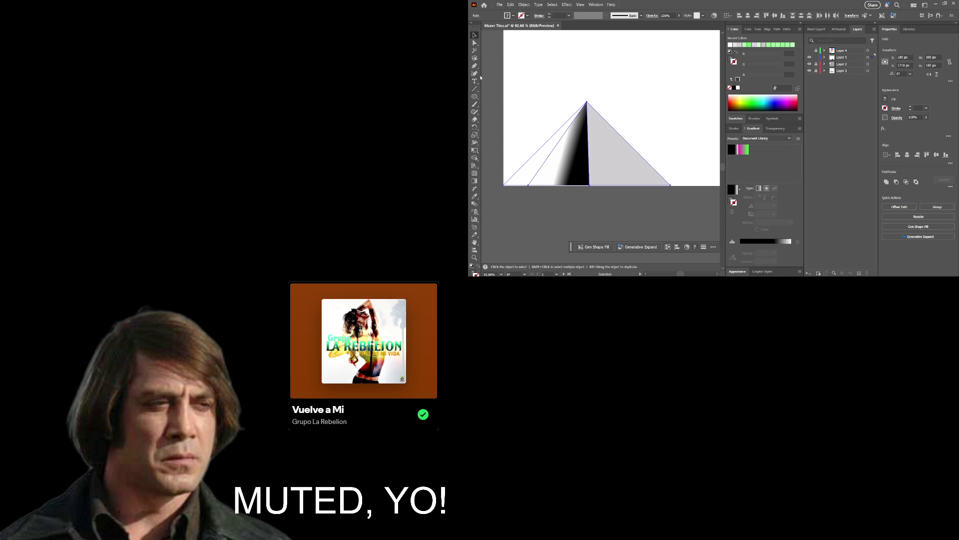
Merge the three pyramid pieces into a single triangle with the Shape Builder.
click(478, 66)
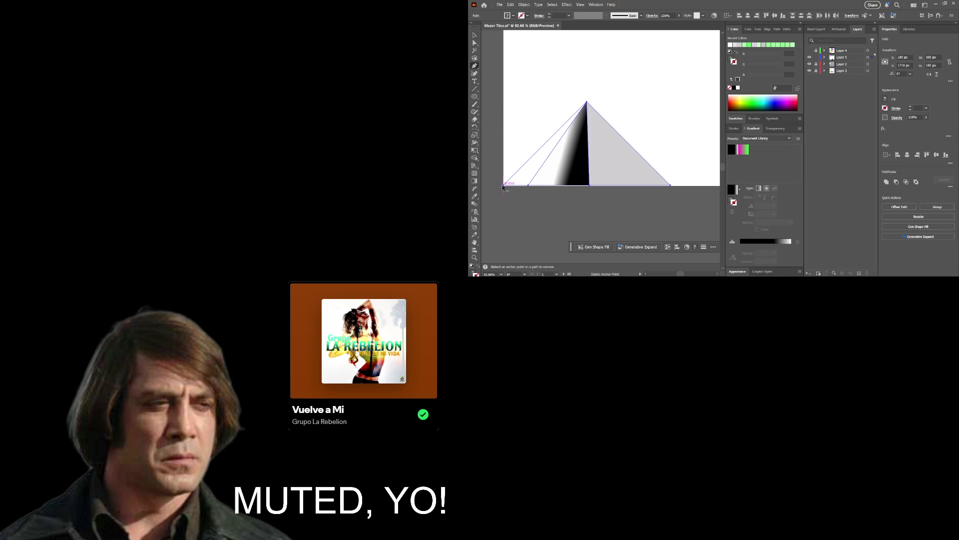
key(p)
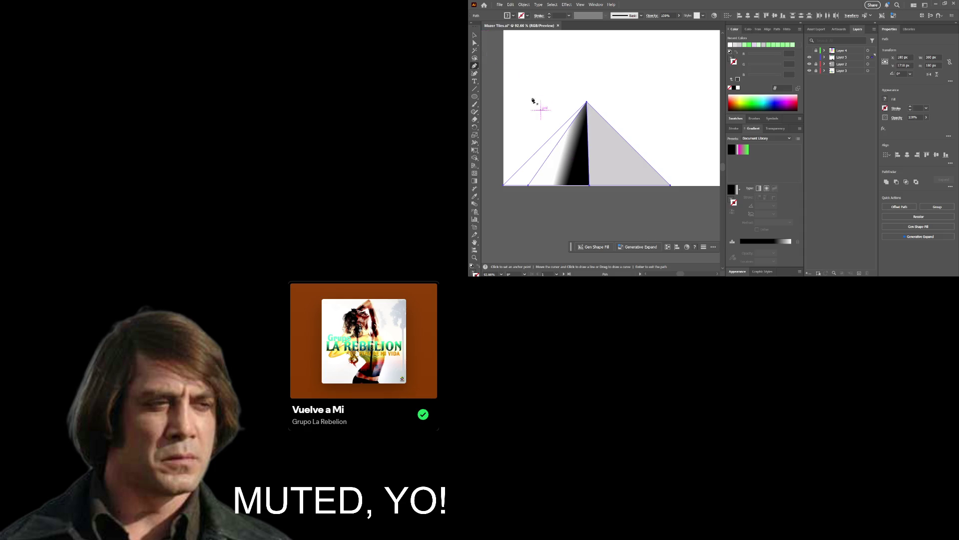
key(a)
click(613, 191)
key(p)
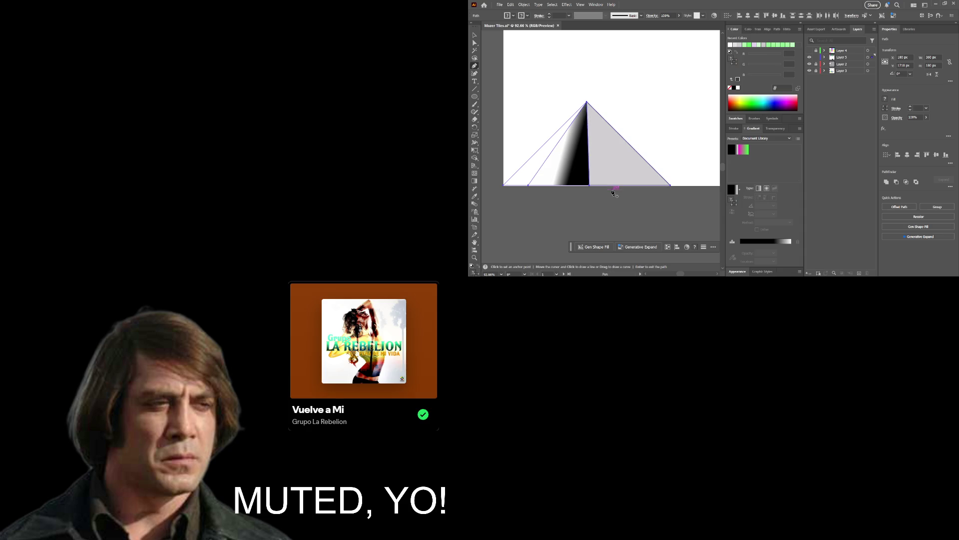
key(a)
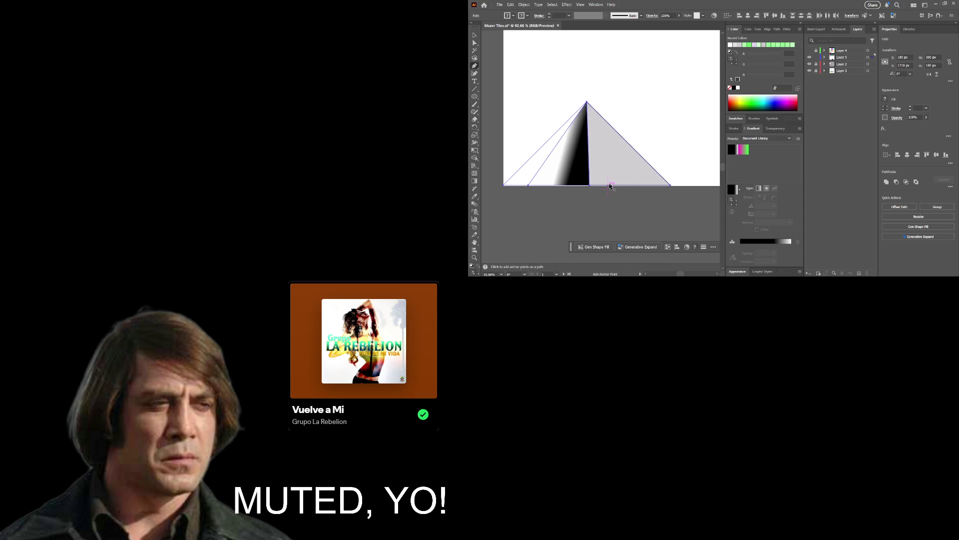
click(610, 186)
key(p)
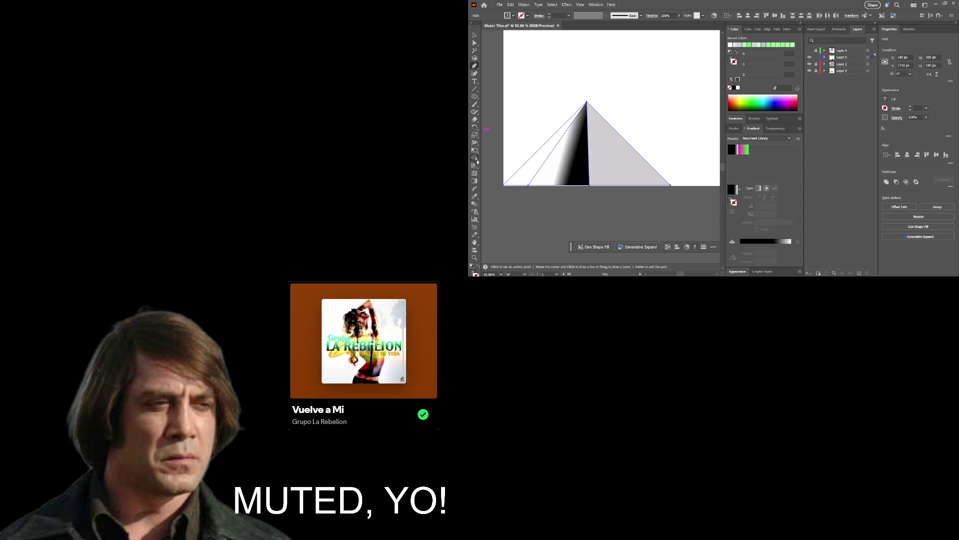
click(475, 158)
drag(535, 165, 612, 144)
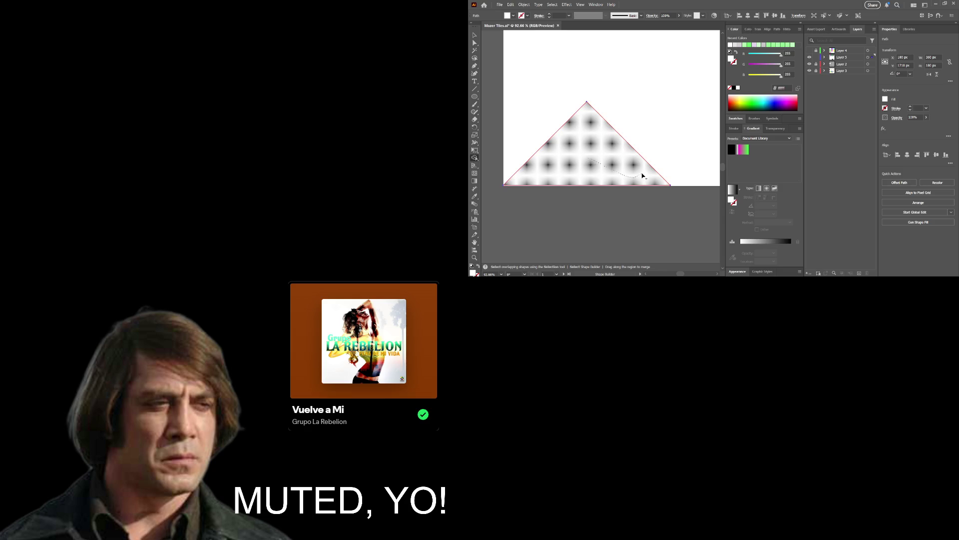
Try moving the merged triangle down and right, then undo the move and the merge.
key(a)
drag(599, 158, 613, 214)
key(ctrl+z)
key(ctrl+z)
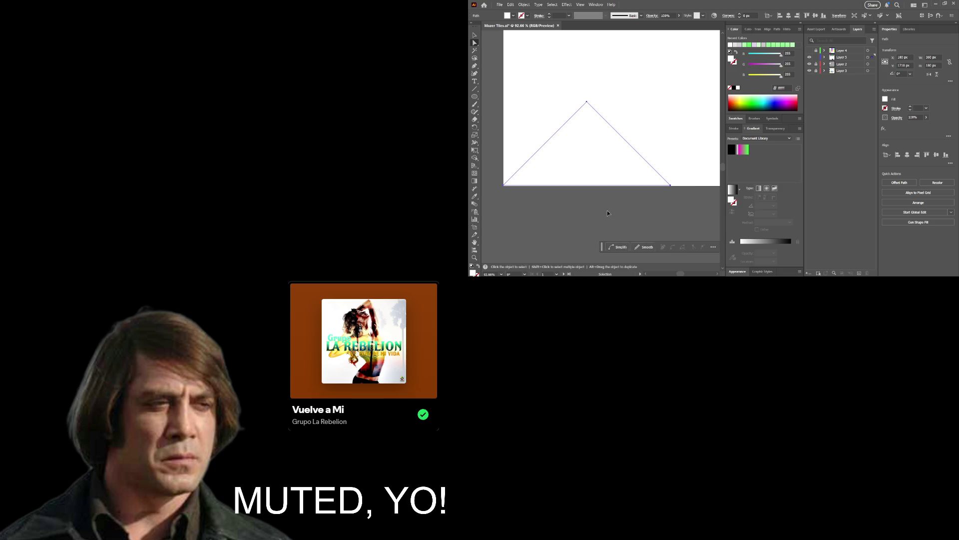
key(v)
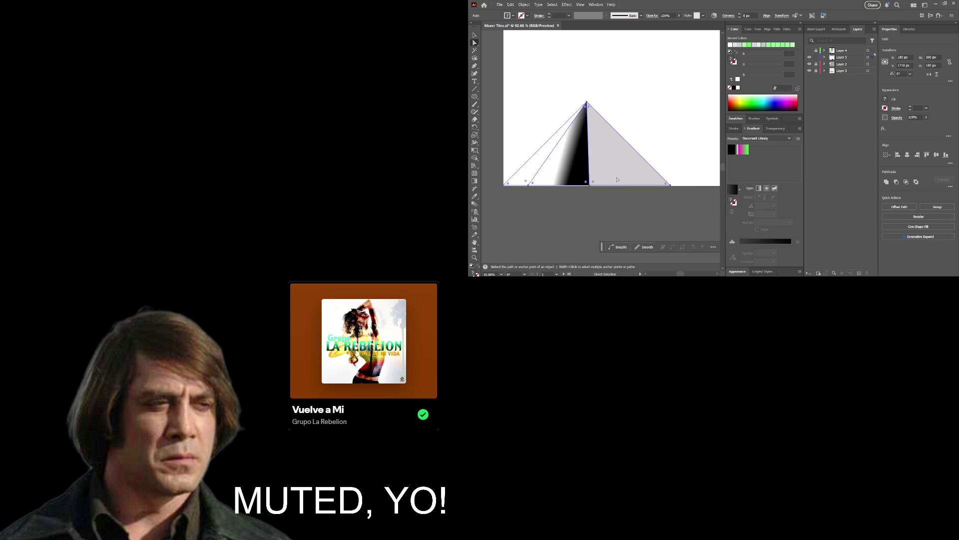
Merge the pyramid's gradient and grey regions again with the Shape Builder.
key(a)
click(475, 158)
drag(537, 173, 628, 163)
key(a)
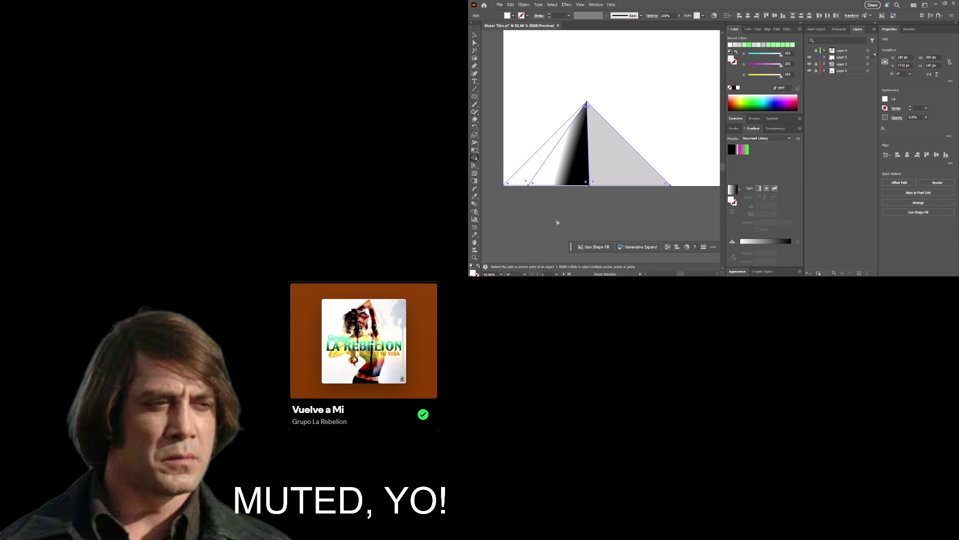
key(shift+m)
click(553, 85)
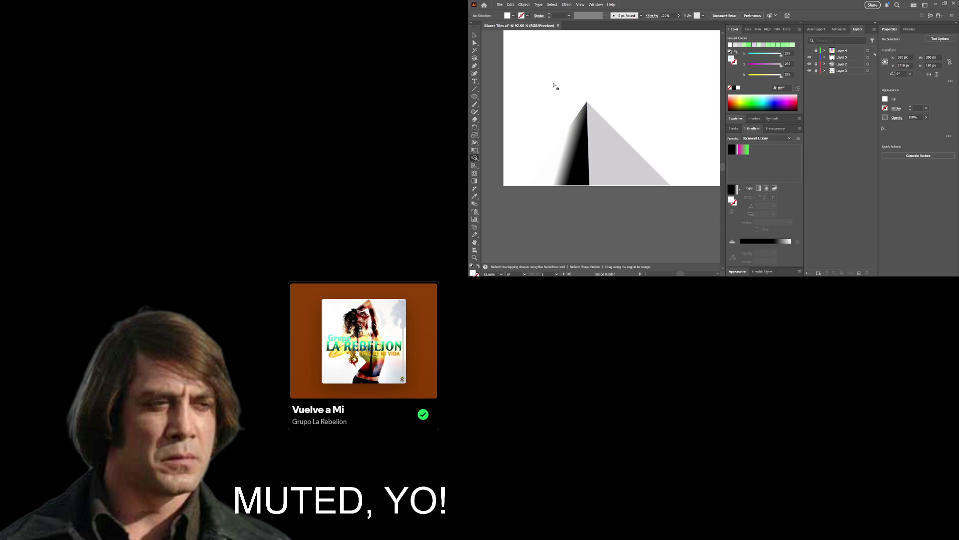
click(572, 184)
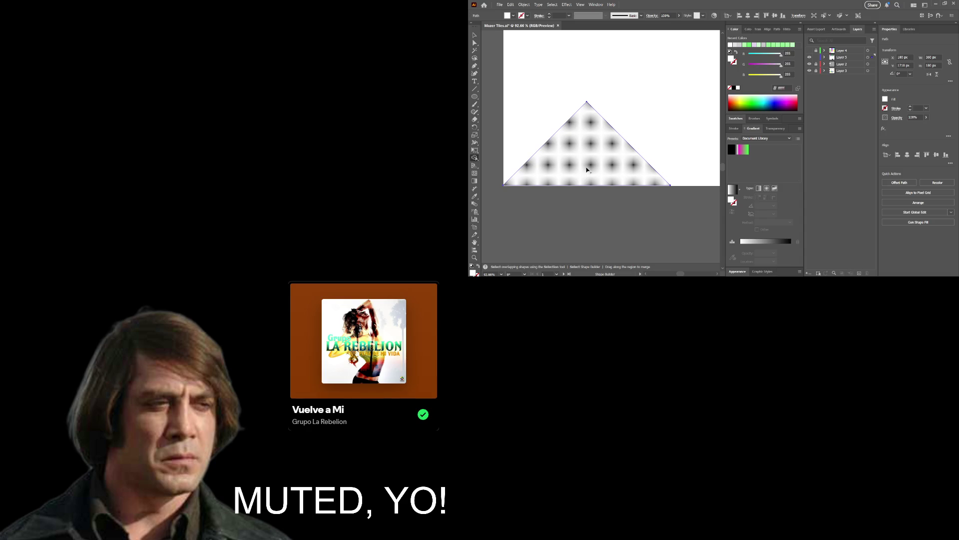
key(v)
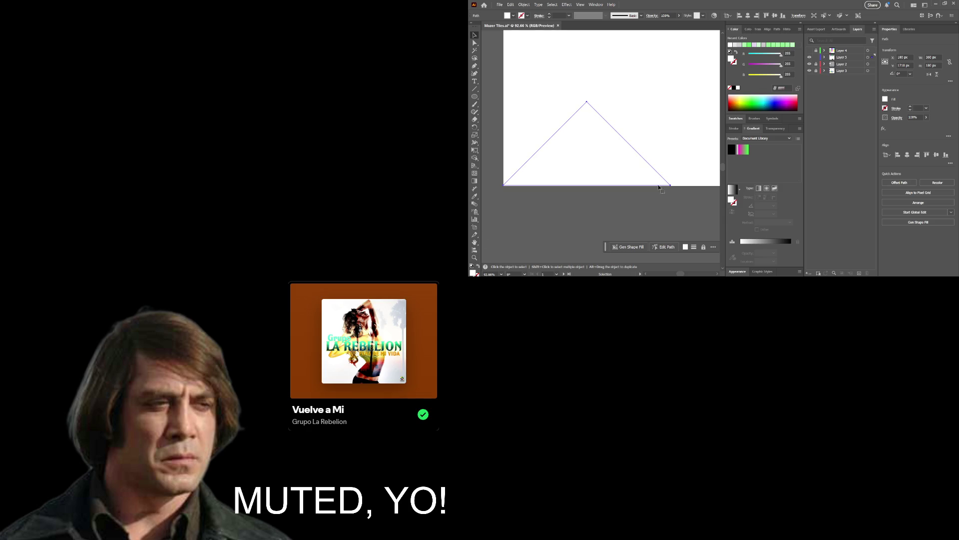
Fill the triangle with black, undo it, then restore the black fill.
click(734, 88)
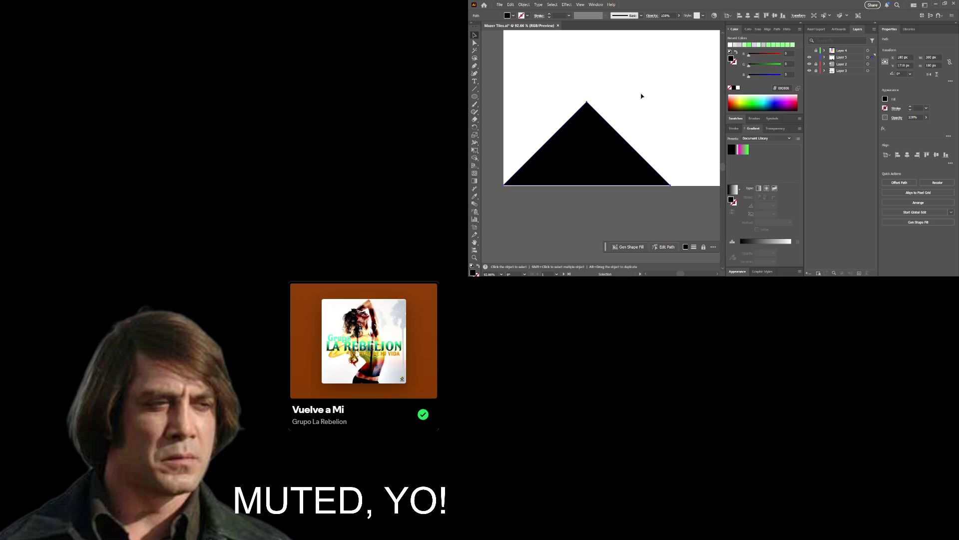
key(a)
key(ctrl+z)
key(v)
click(636, 202)
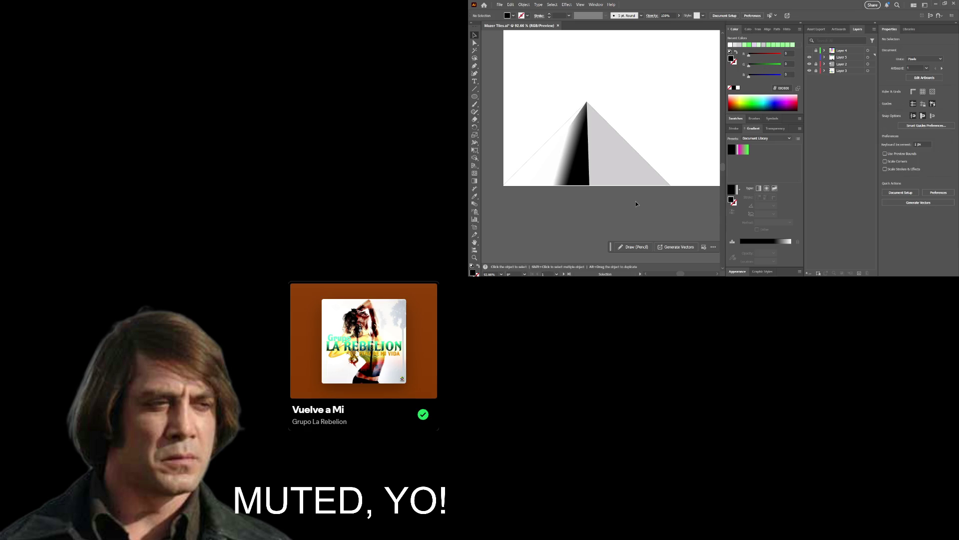
key(ctrl+shift+z)
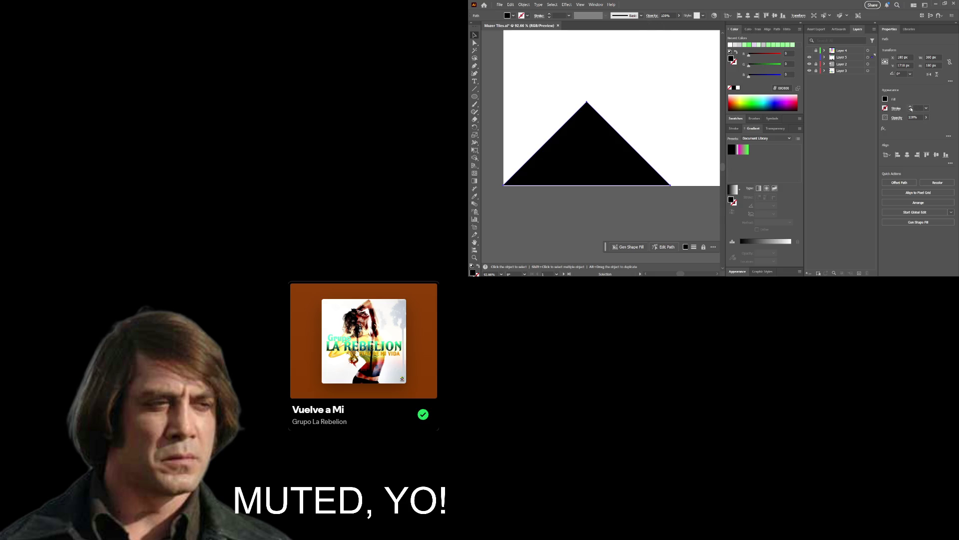
Give the triangle a dark outline stroke and thicken it in several increments.
click(911, 107)
click(910, 108)
click(911, 107)
click(910, 108)
click(910, 107)
Select the gradient and grey pieces, deselect, and pan out to the tile rows above.
key(a)
click(580, 149)
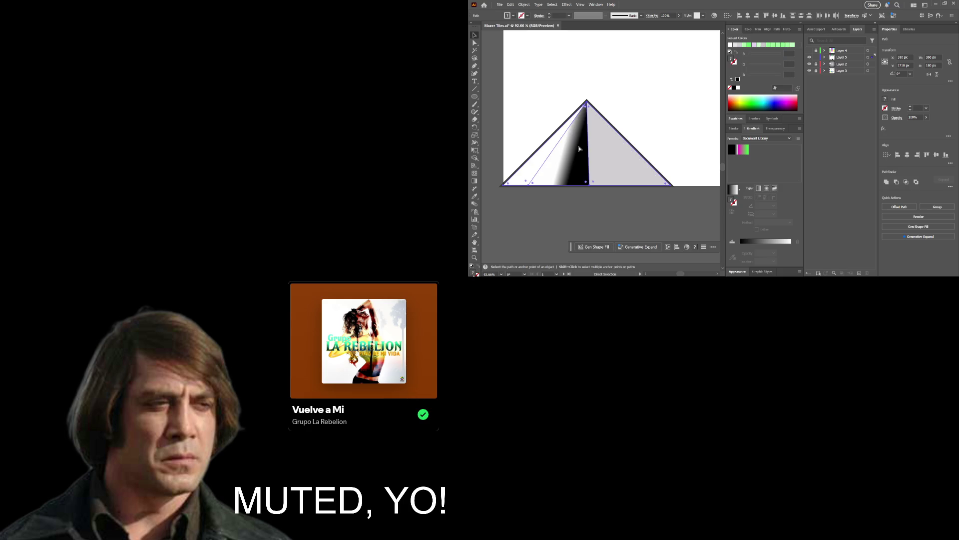
click(690, 113)
scroll(654, 112, down, 3)
mouse_move(653, 112)
mouse_down()
mouse_move(622, 114)
mouse_move(519, 86)
mouse_up()
key(z)
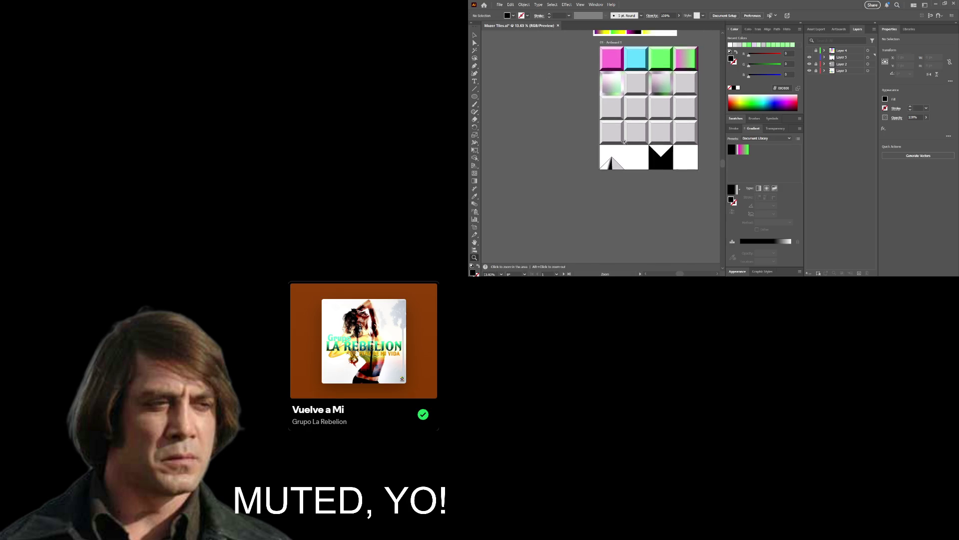
Zoom into the bottom tile row and select the pyramid's left face to make its gradient start black.
drag(624, 142, 656, 146)
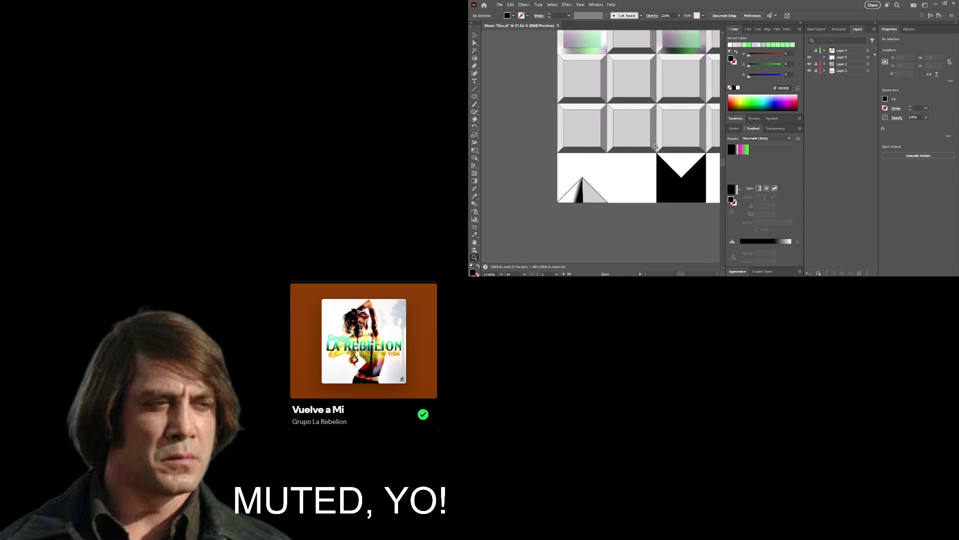
drag(656, 146, 680, 145)
drag(622, 156, 622, 145)
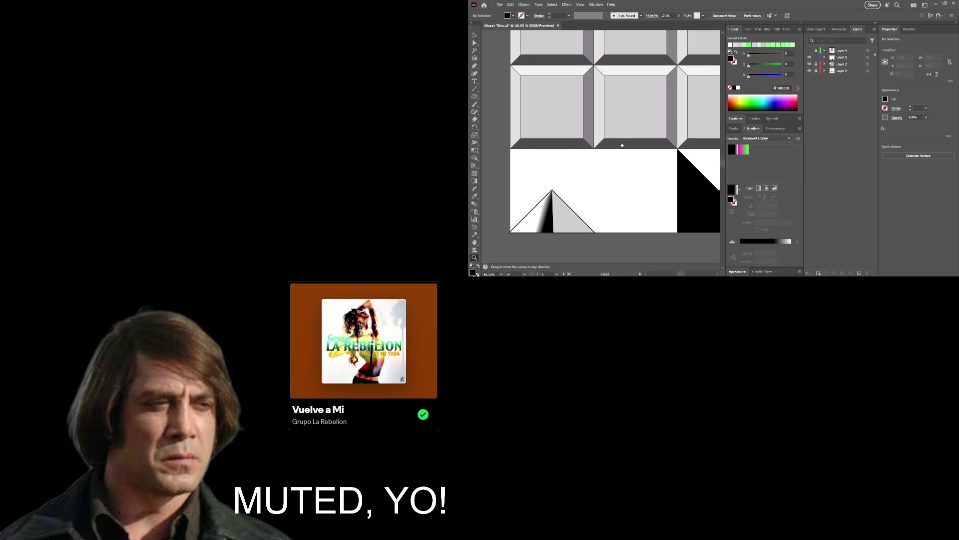
scroll(591, 147, up, 1)
key(z)
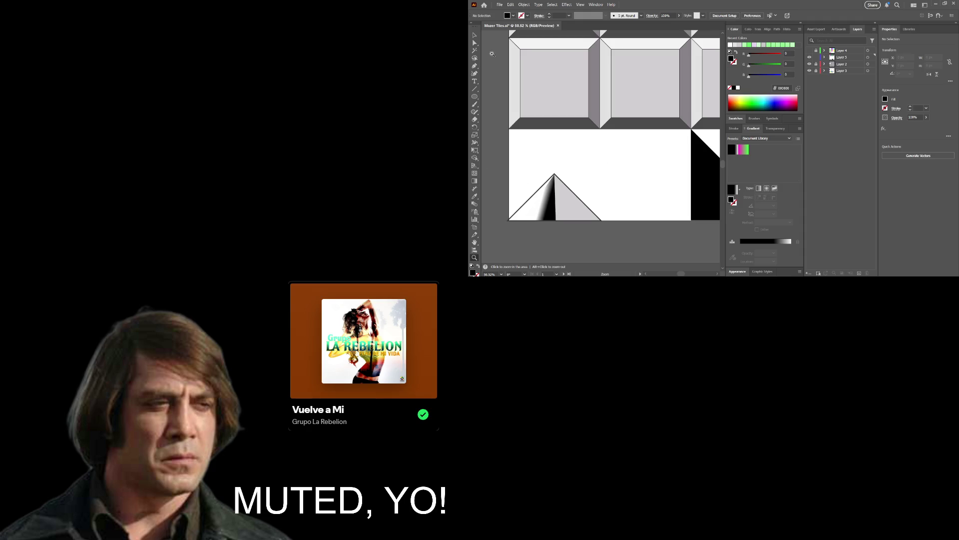
click(474, 43)
key(ctrl+z)
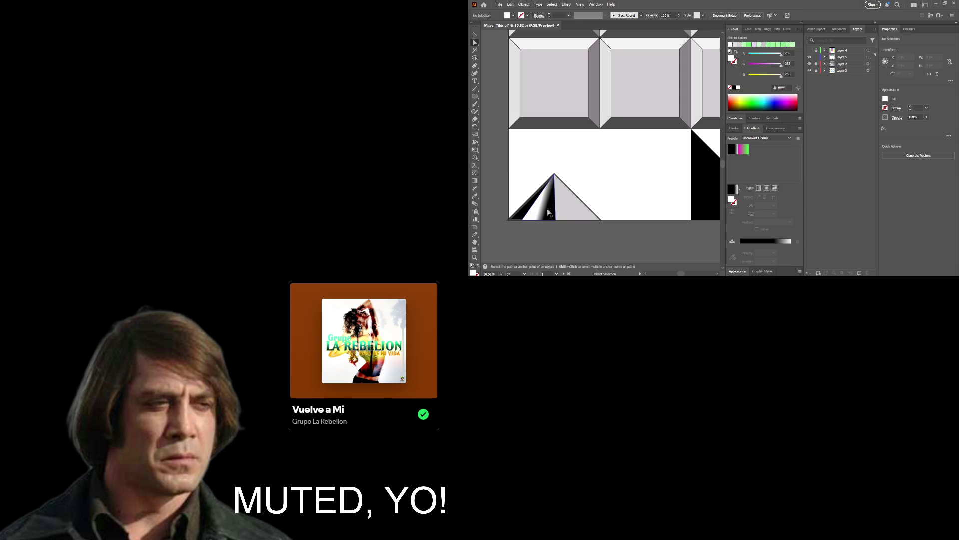
click(548, 212)
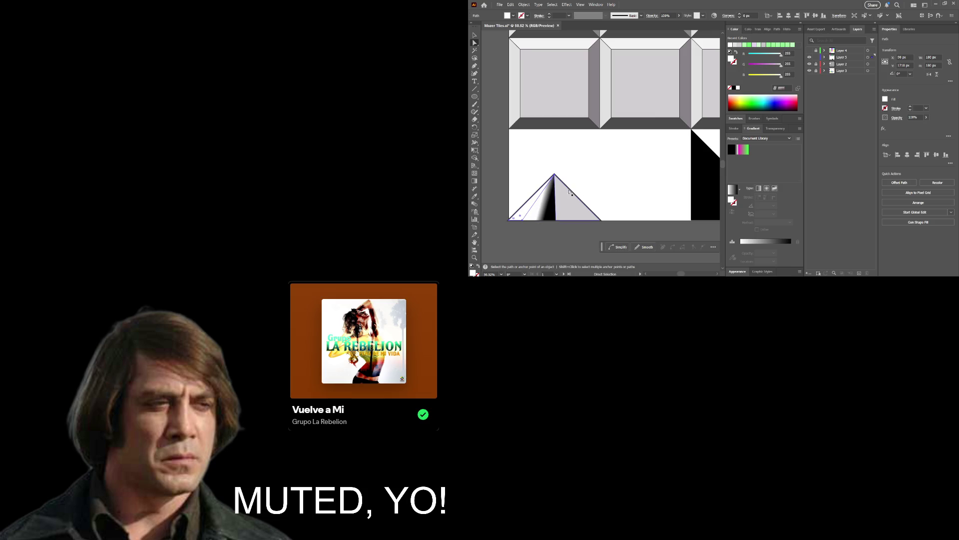
On the left face, replace the 65% black stop with a new start stop and shift the midpoint toward white.
key(v)
click(545, 212)
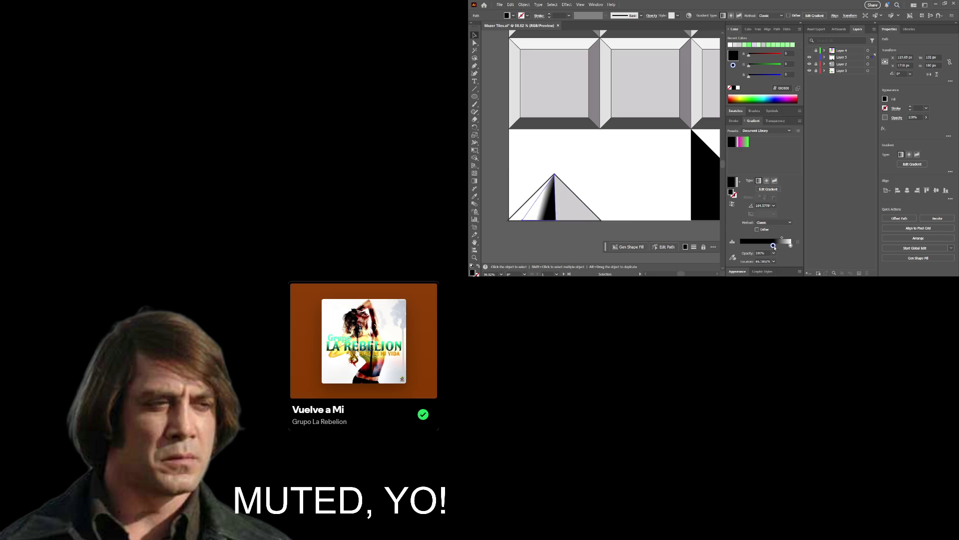
click(751, 246)
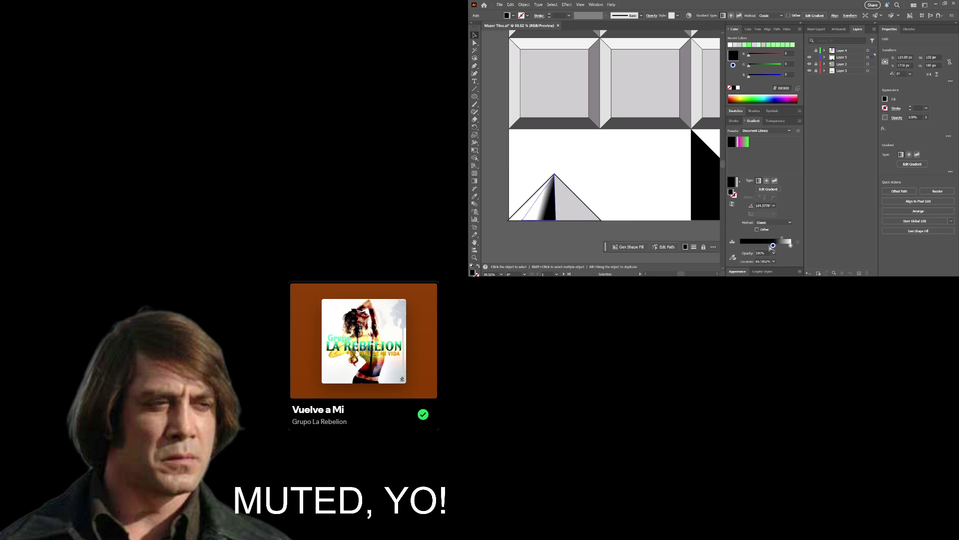
click(773, 245)
key(Delete)
drag(751, 246, 716, 252)
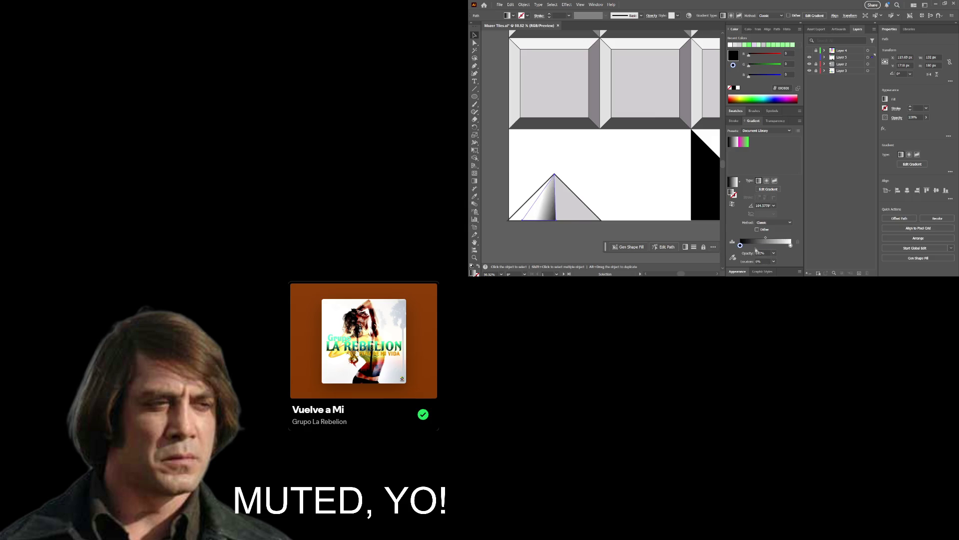
drag(765, 239, 787, 241)
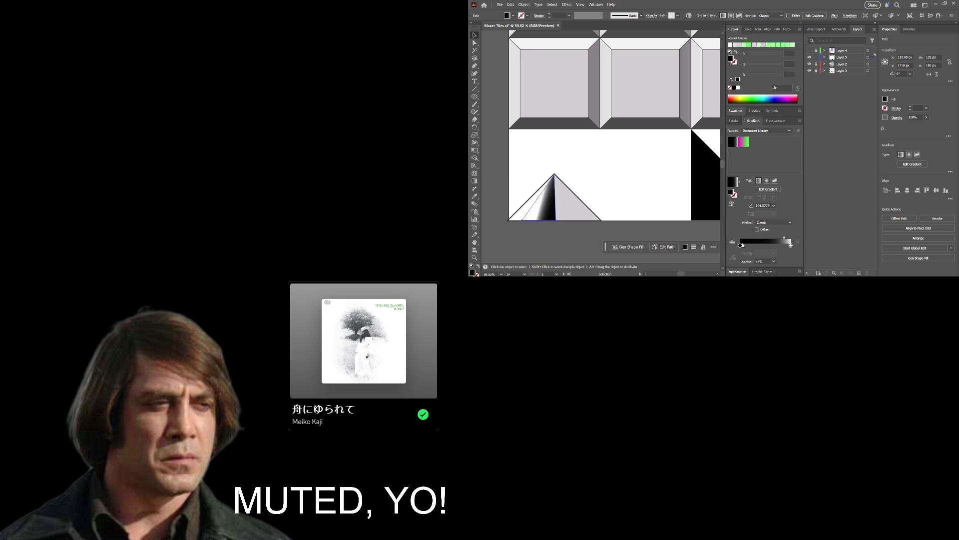
drag(784, 238, 773, 240)
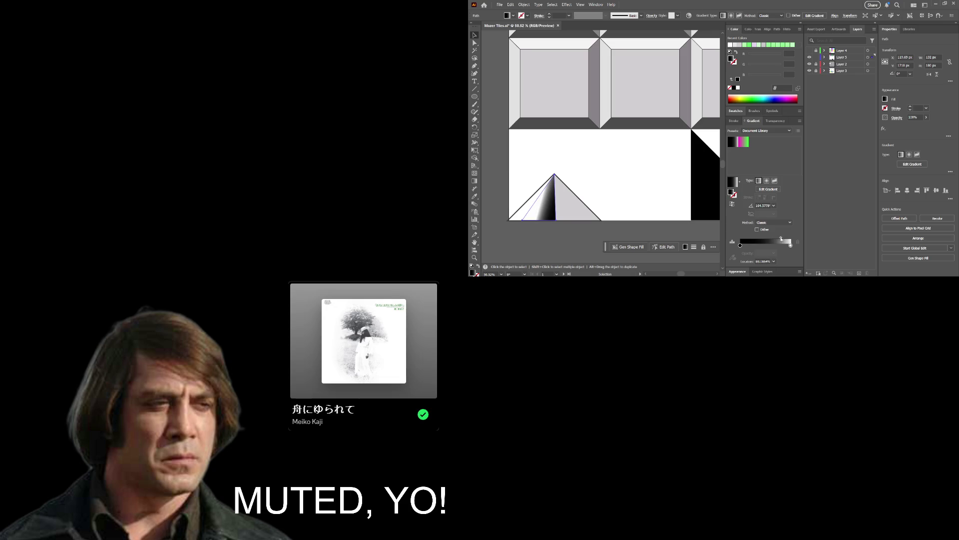
Eyedrop the grey tile colour into the gradient's starting stop, then zoom out from the pyramid.
click(740, 245)
click(733, 257)
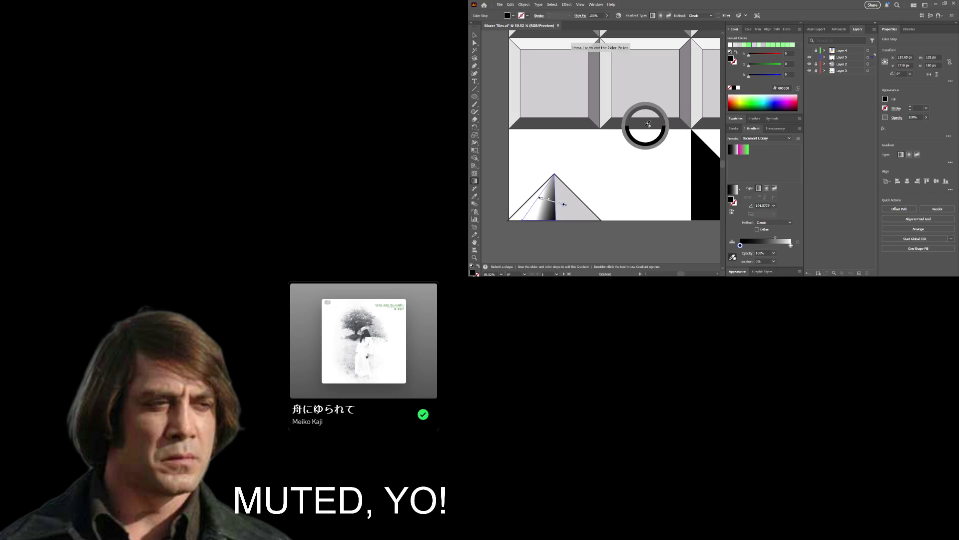
click(629, 179)
key(z)
key(ctrl+shift+a)
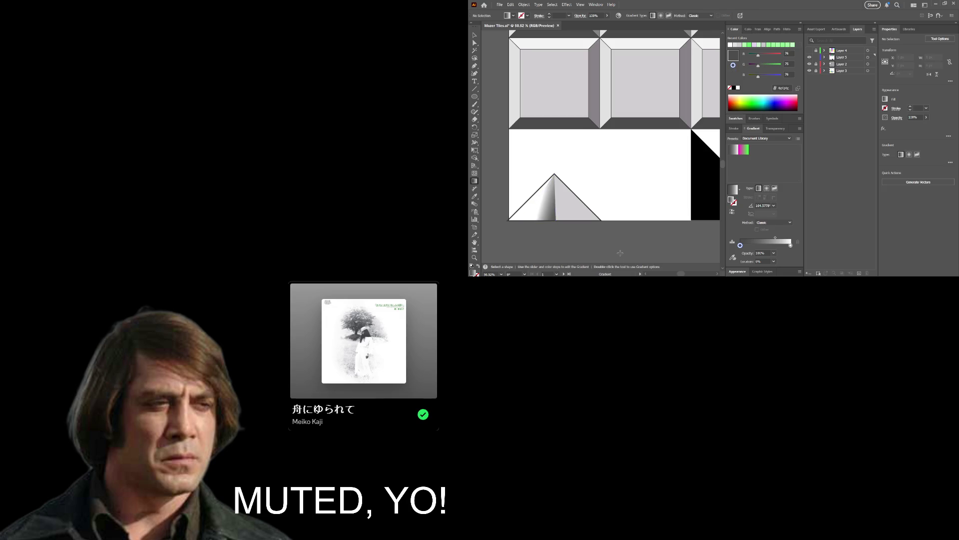
alt+click(623, 240)
alt+click(623, 239)
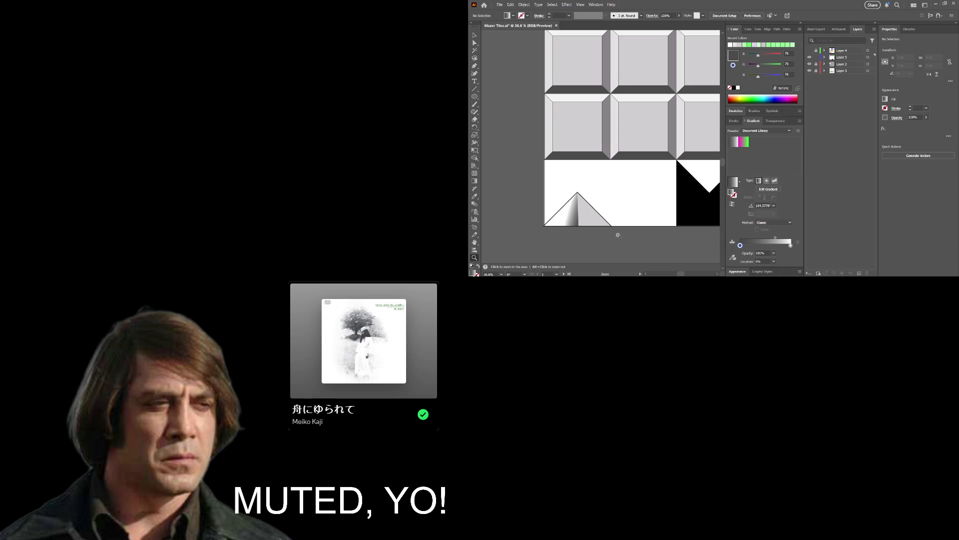
Zoom out to about 14%, then back in to about 20%, nudging the sheet left.
alt+click(618, 235)
alt+click(619, 234)
alt+click(618, 179)
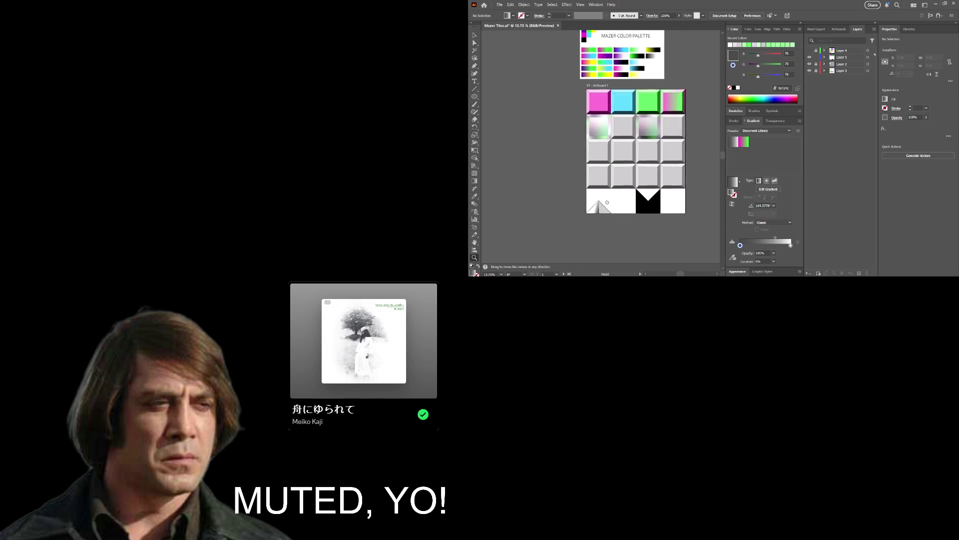
drag(618, 179, 631, 176)
scroll(605, 183, up, 3)
drag(598, 182, 595, 181)
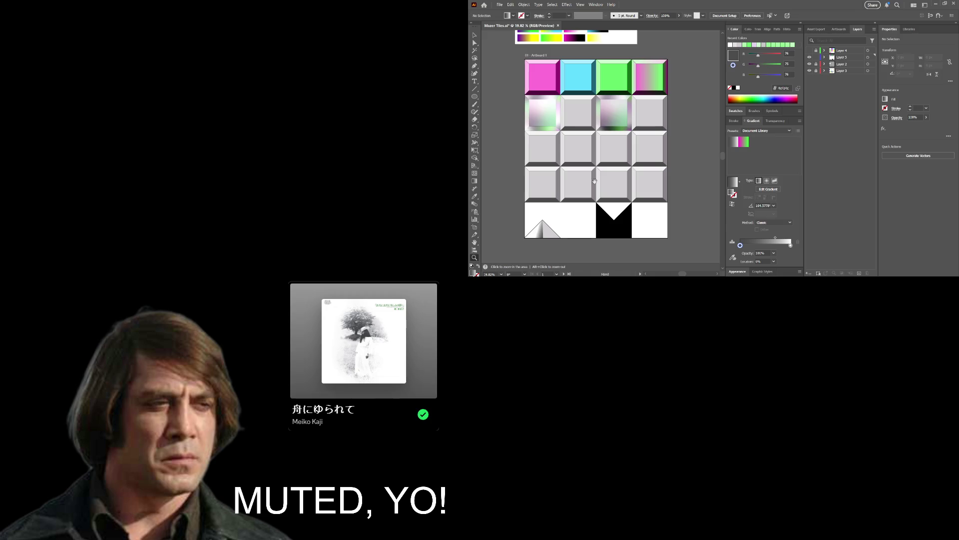